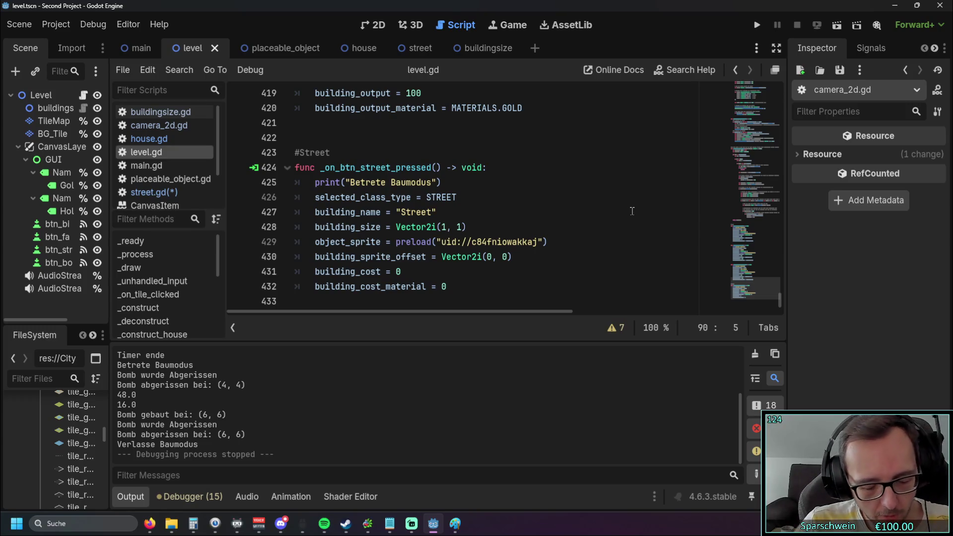
Step: Add the line 'is_powered : bool = false' below the sprite offset line in the street handler
{"action": "left_click", "coordinate": [497, 224]}
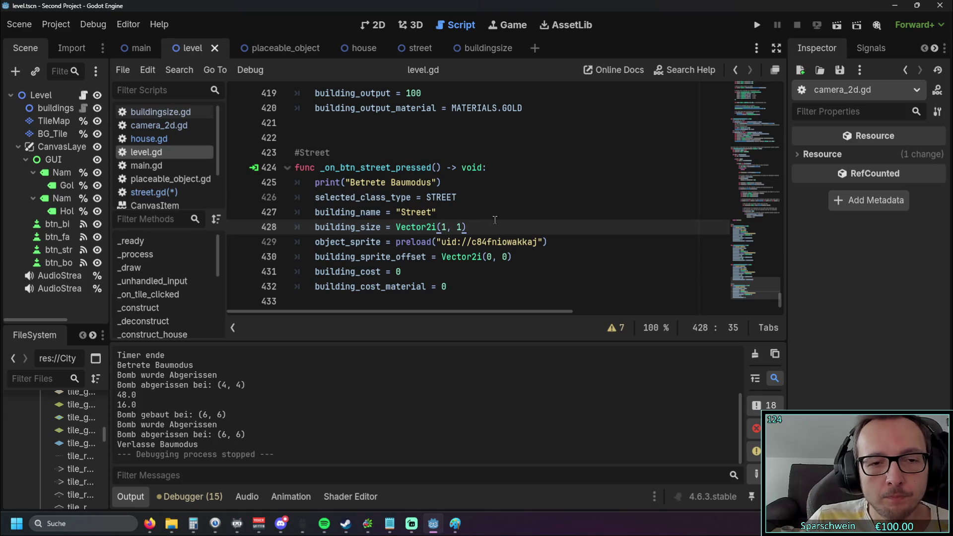
{"action": "left_click", "coordinate": [519, 259]}
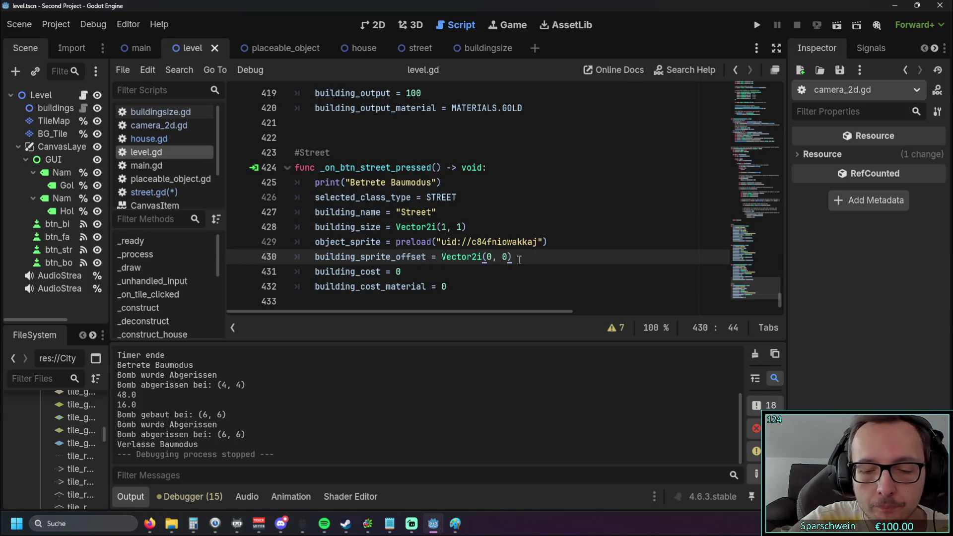
{"action": "key", "text": "Return"}
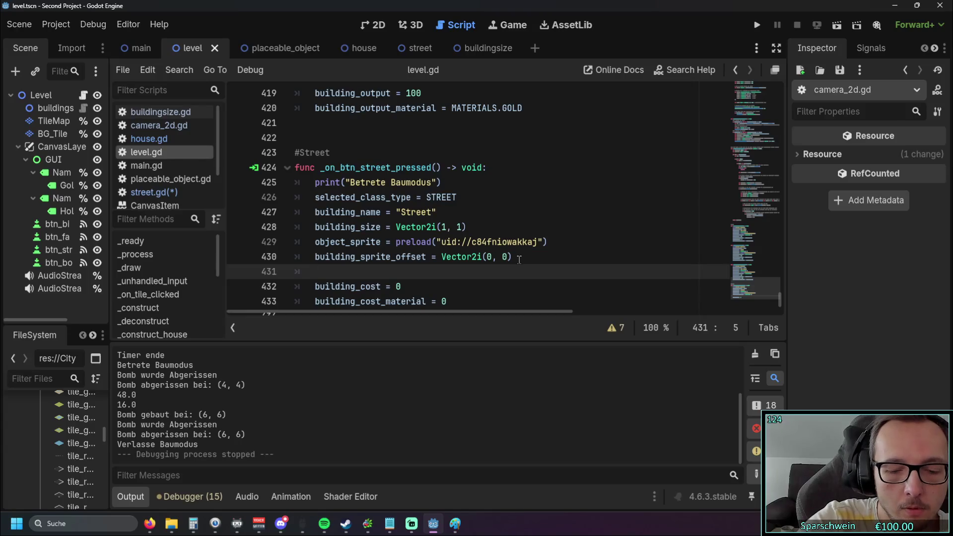
{"action": "type", "text": "is_"}
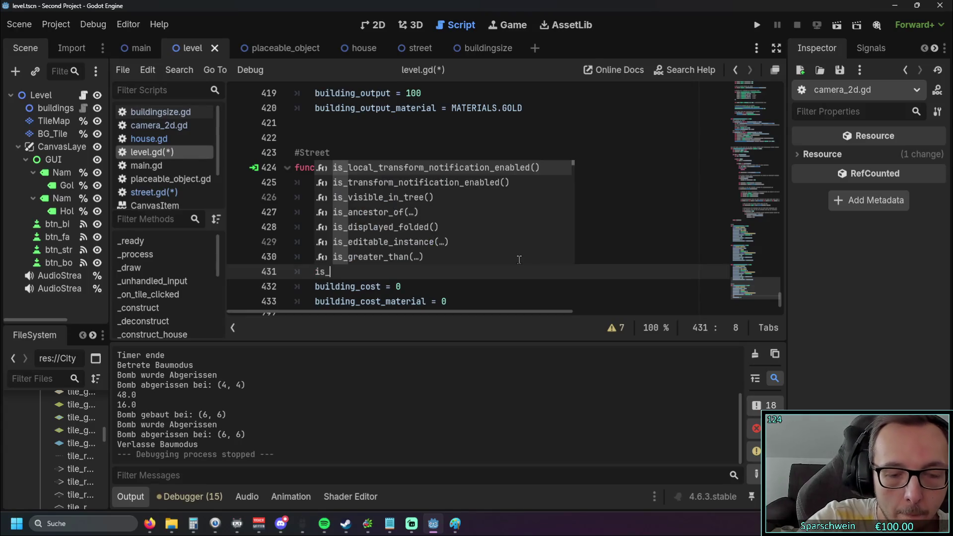
{"action": "type", "text": "power"}
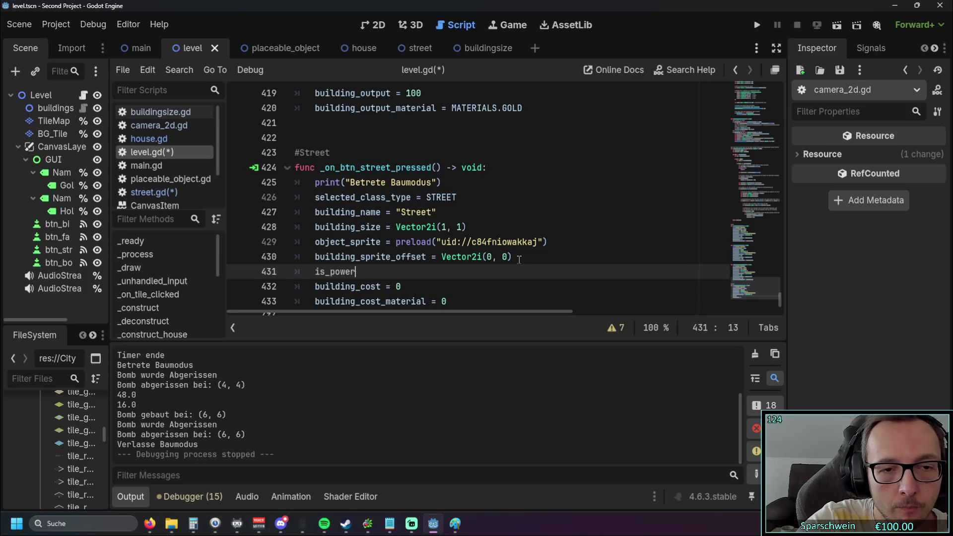
{"action": "type", "text": "ed"}
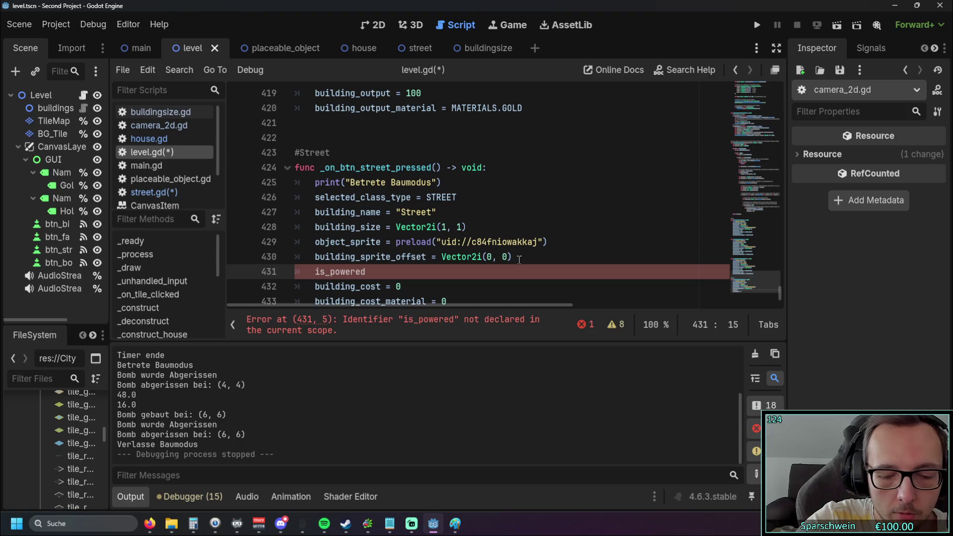
{"action": "type", "text": " = bool"}
{"action": "key", "text": "BackSpace"}
{"action": "key", "text": "BackSpace"}
{"action": "key", "text": "BackSpace"}
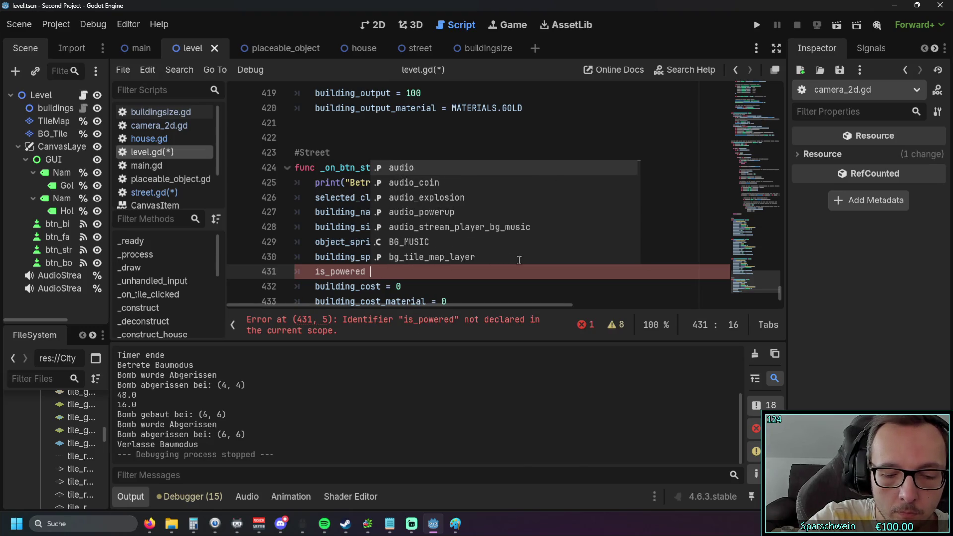
{"action": "type", "text": ": bool"}
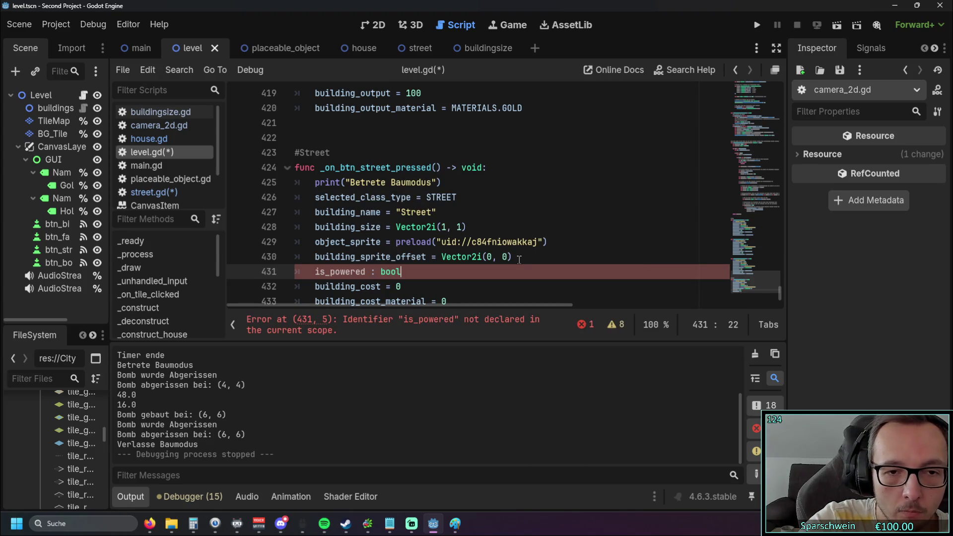
{"action": "type", "text": " ="}
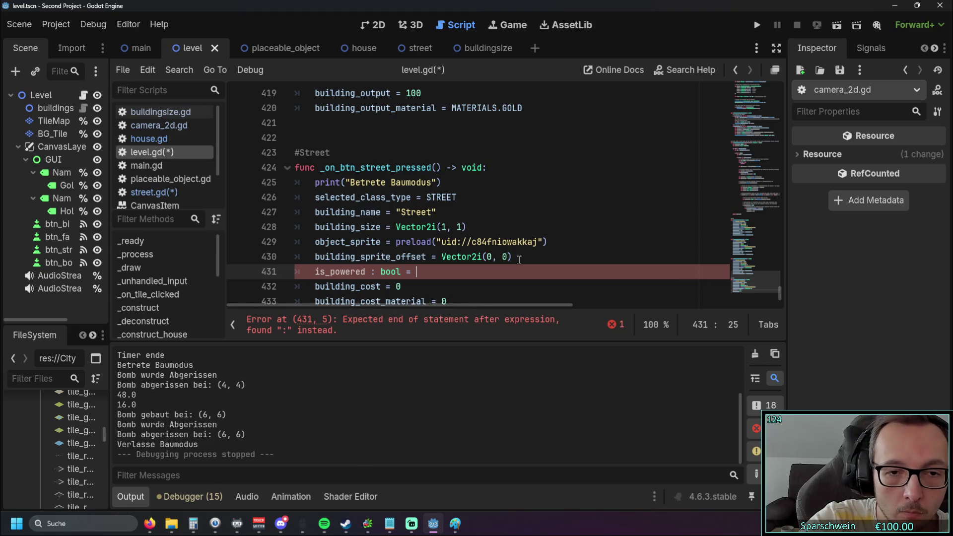
{"action": "key", "text": "BackSpace"}
{"action": "key", "text": "BackSpace"}
{"action": "key", "text": "BackSpace"}
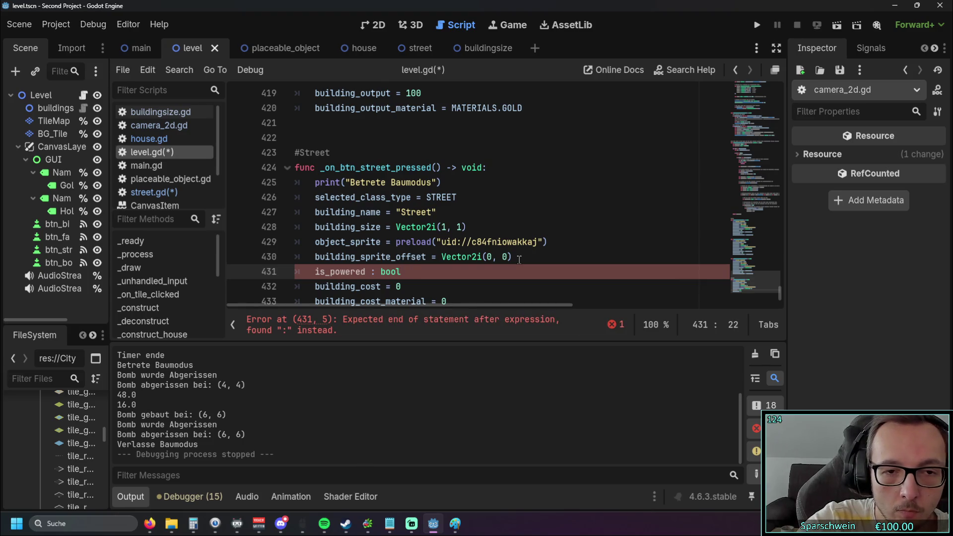
{"action": "left_click", "coordinate": [370, 271]}
{"action": "key", "text": "Right"}
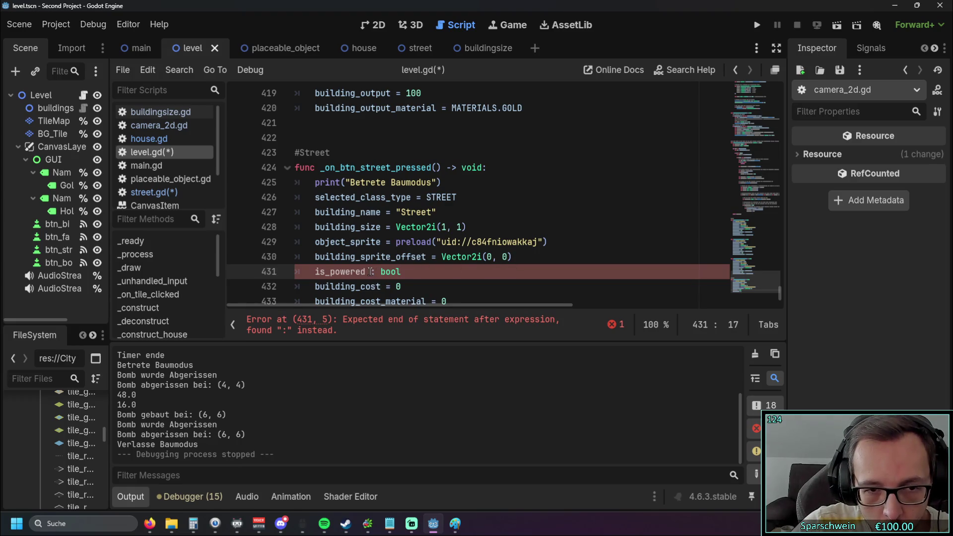
{"action": "left_click", "coordinate": [409, 271]}
{"action": "type", "text": "= false"}
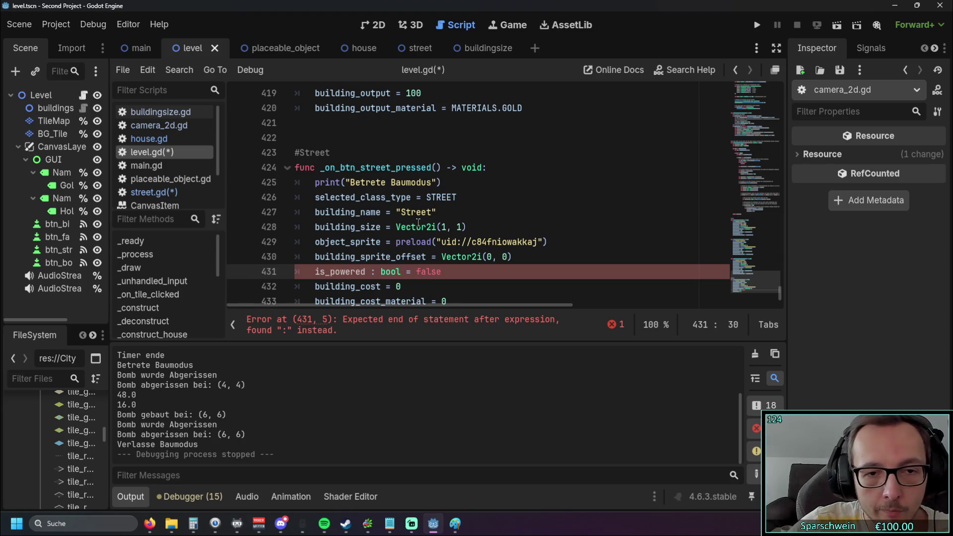
{"action": "left_click", "coordinate": [419, 226]}
{"action": "mouse_move", "coordinate": [401, 270]}
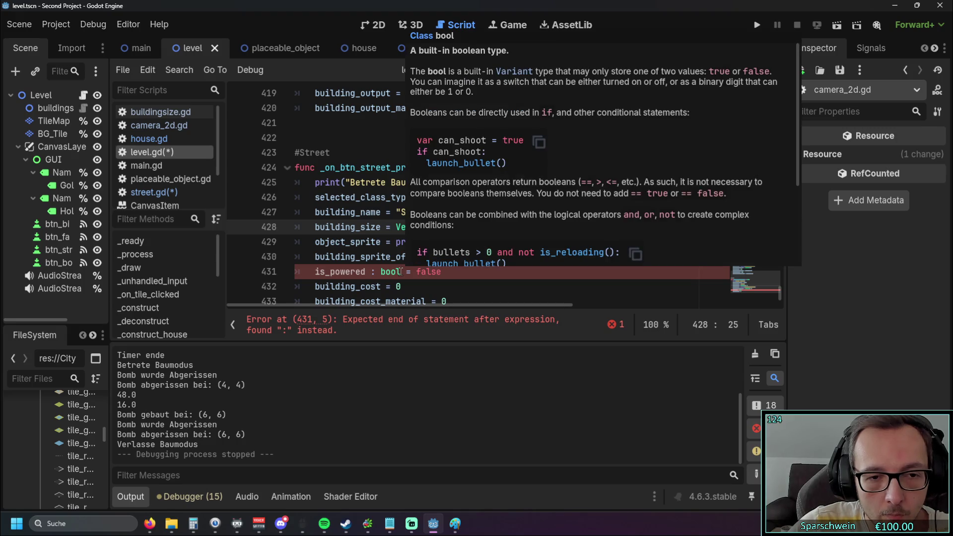
{"action": "mouse_move", "coordinate": [403, 251]}
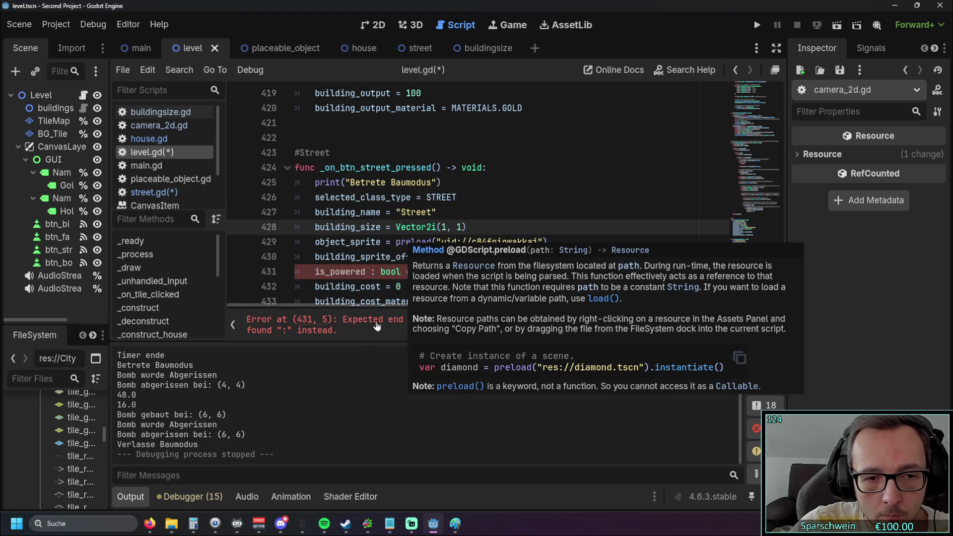
{"action": "scroll", "coordinate": [420, 297], "scroll_direction": "down", "scroll_amount": 1}
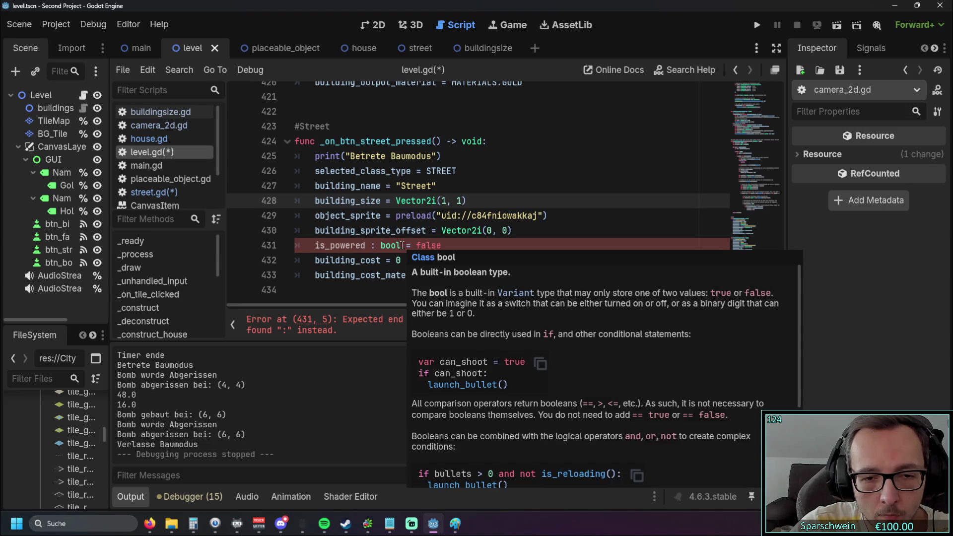
{"action": "left_click", "coordinate": [403, 245]}
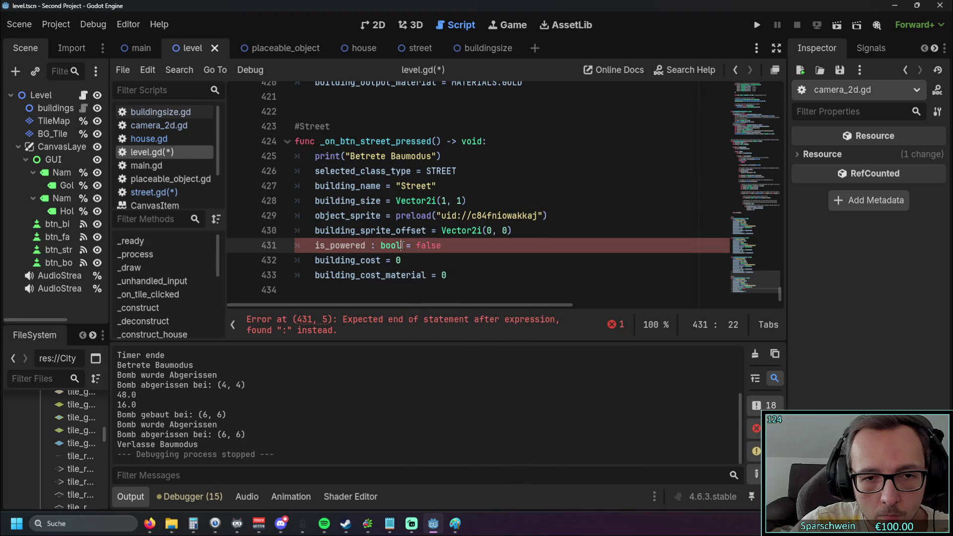
Step: Change the is_powered type name to 'Bool', then to 'boolean'
{"action": "key", "text": "BackSpace"}
{"action": "key", "text": "BackSpace"}
{"action": "key", "text": "BackSpace"}
{"action": "type", "text": "Bool"}
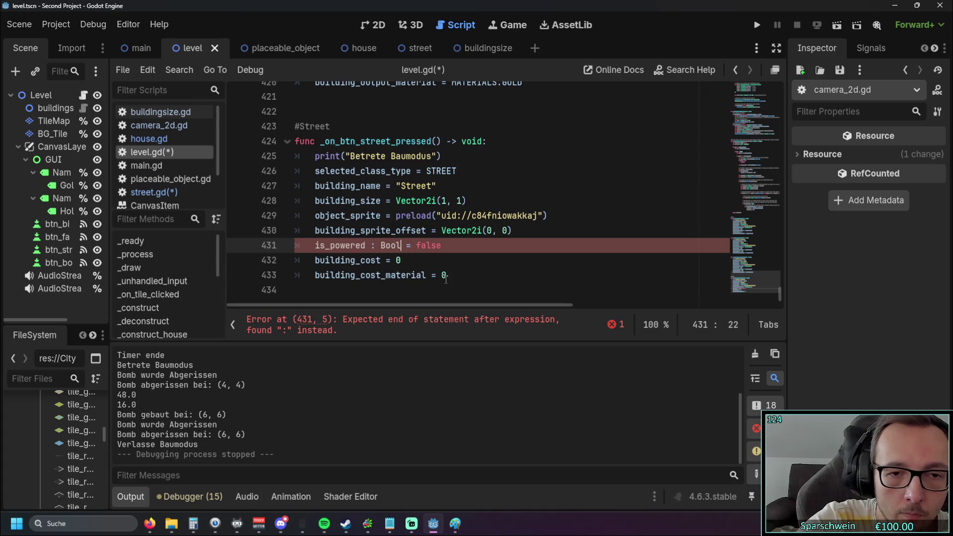
{"action": "key", "text": "BackSpace"}
{"action": "key", "text": "BackSpace"}
{"action": "key", "text": "BackSpace"}
{"action": "type", "text": "bool"}
{"action": "type", "text": "ean"}
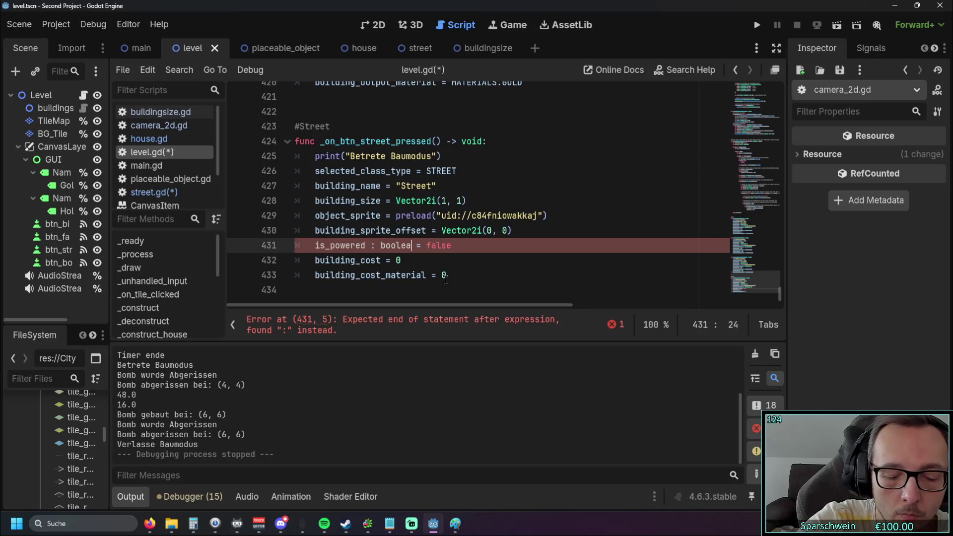
{"action": "left_click", "coordinate": [382, 200]}
Step: Replace 'boolean' with TYPE_BOOL from the suggestions, making the line 'is_powered : TYPE_BOOL ='
{"action": "left_click_drag", "start_coordinate": [415, 245], "coordinate": [381, 245]}
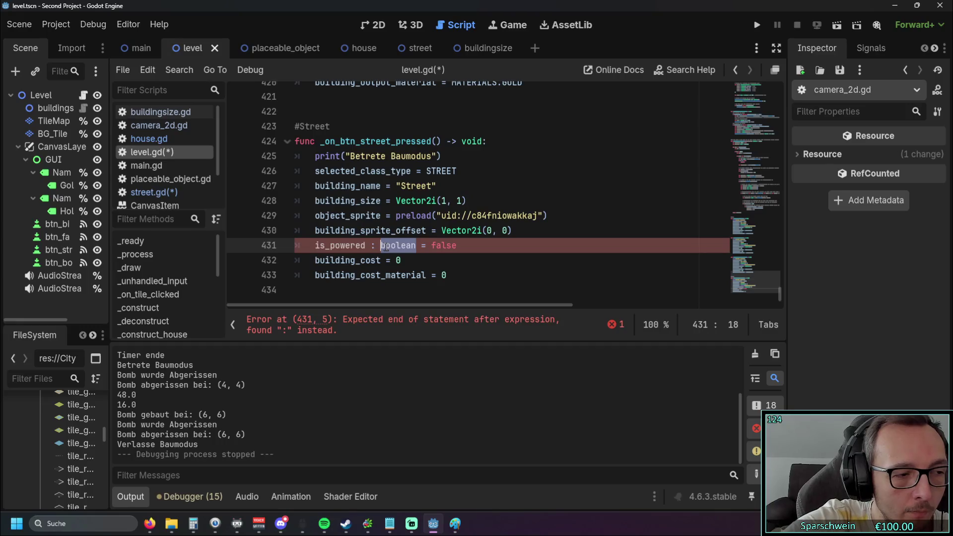
{"action": "type", "text": "Bo"}
{"action": "key", "text": "BackSpace"}
{"action": "key", "text": "BackSpace"}
{"action": "type", "text": "Bo"}
{"action": "key", "text": "BackSpace"}
{"action": "key", "text": "BackSpace"}
{"action": "key", "text": "BackSpace"}
{"action": "key", "text": "BackSpace"}
{"action": "type", "text": "boo"}
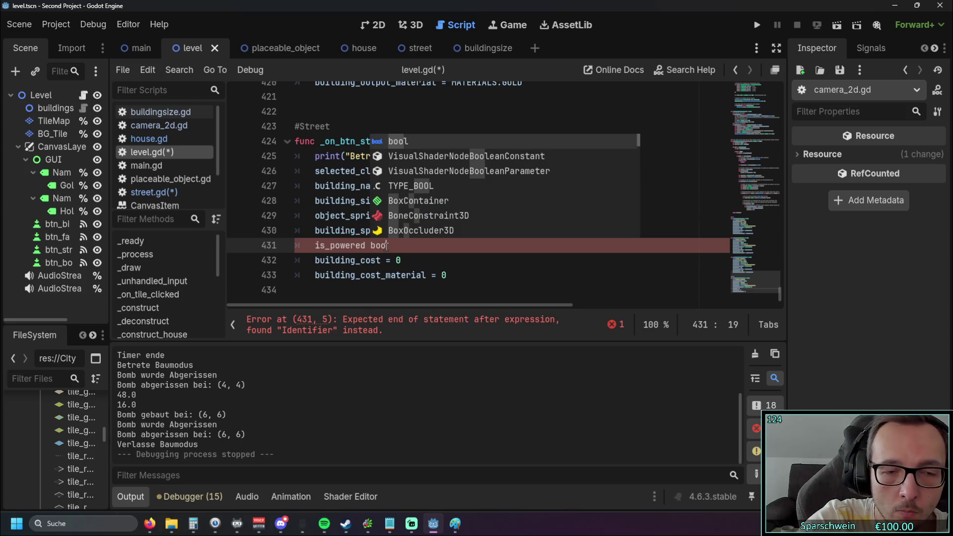
{"action": "left_click", "coordinate": [412, 187]}
{"action": "left_click", "coordinate": [371, 245]}
{"action": "type", "text": ": TYPE_BOOL"}
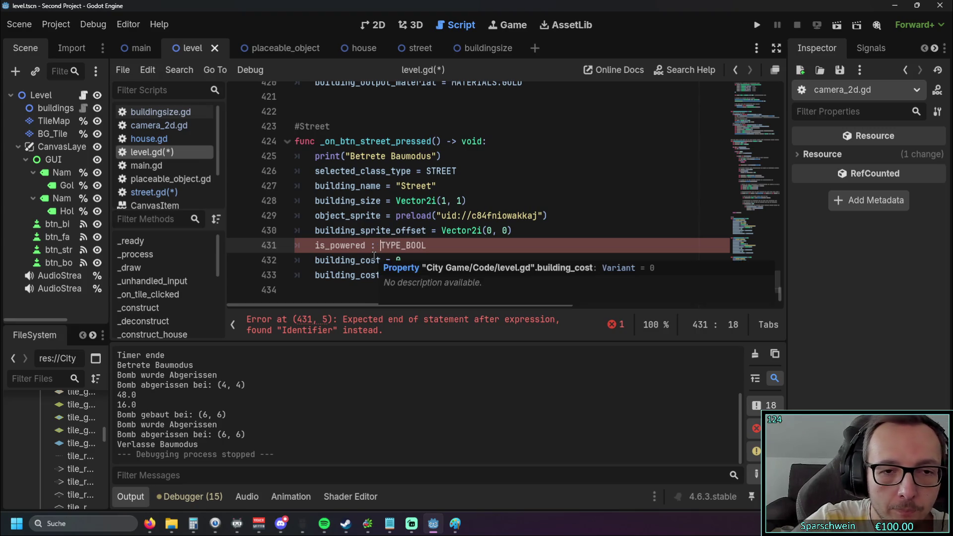
{"action": "left_click", "coordinate": [453, 242]}
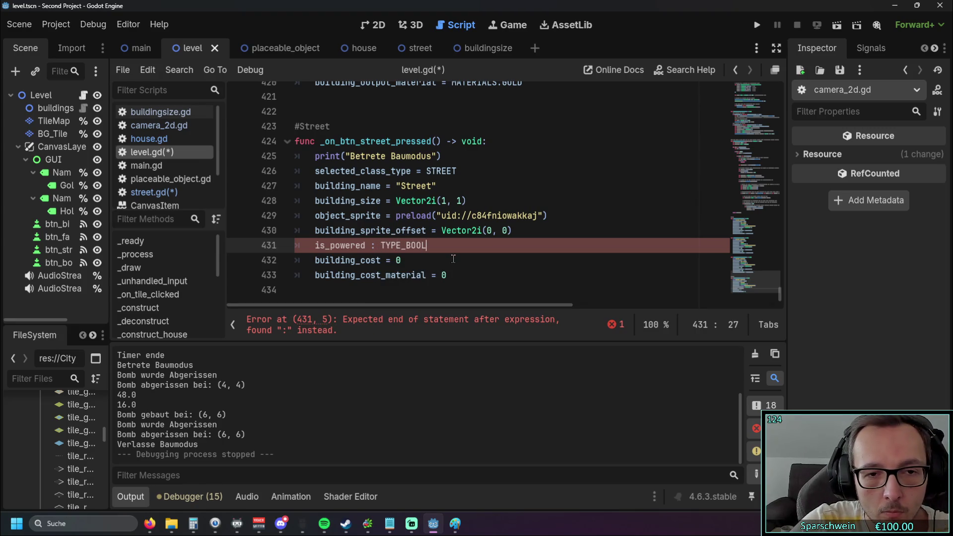
{"action": "type", "text": " ="}
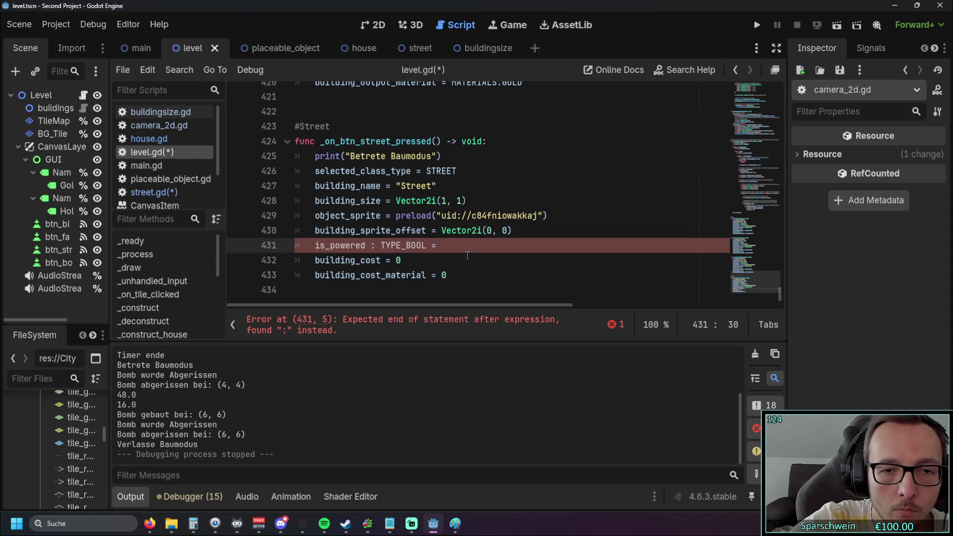
Step: Delete ': TYPE_BOOL =' from line 431, try the word 'bool', then remove it too
{"action": "left_click_drag", "start_coordinate": [449, 245], "coordinate": [380, 245]}
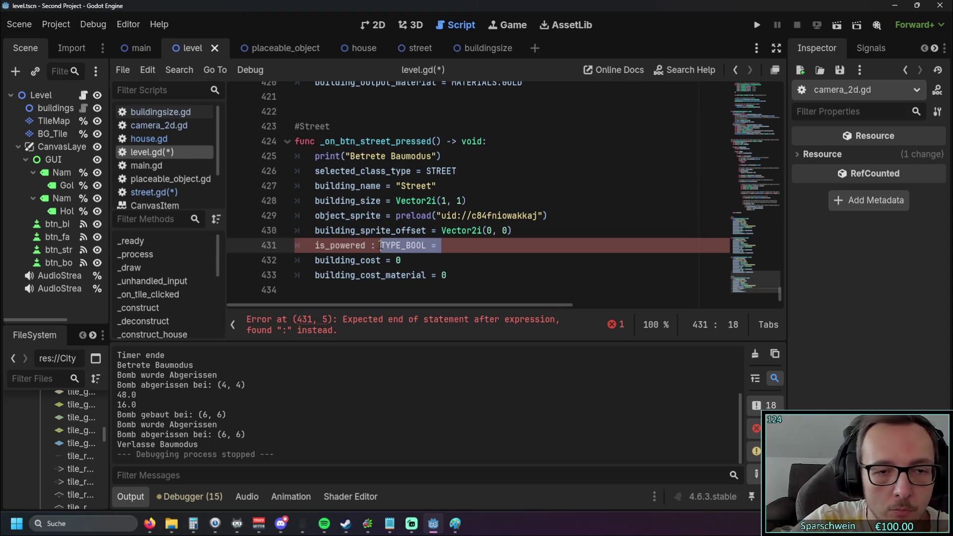
{"action": "key", "text": "BackSpace"}
{"action": "key", "text": "BackSpace"}
{"action": "key", "text": "BackSpace"}
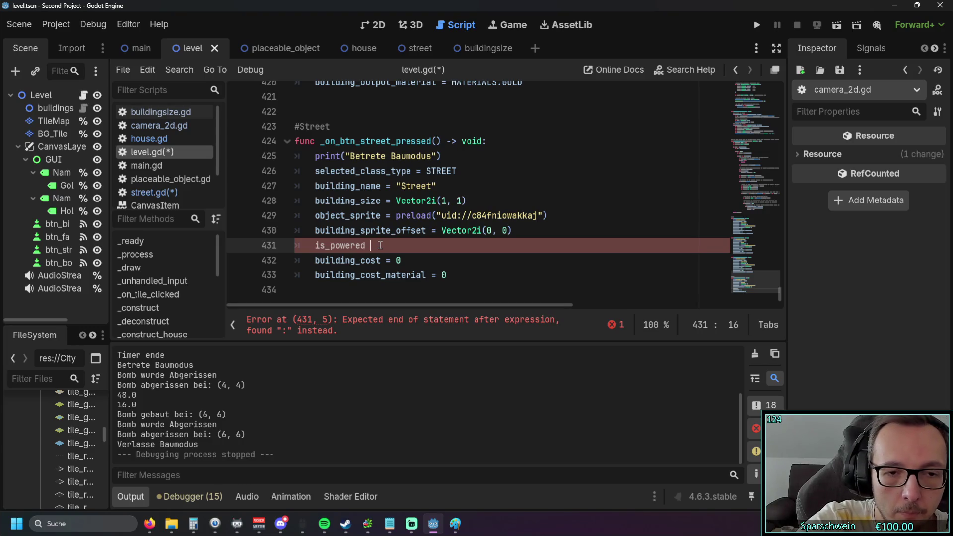
{"action": "type", "text": "boold"}
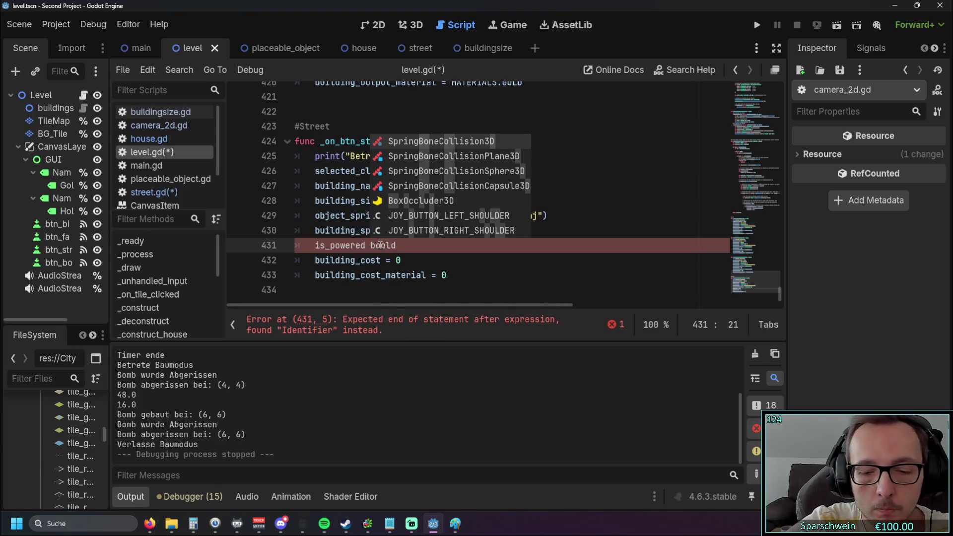
{"action": "key", "text": "BackSpace"}
{"action": "scroll", "coordinate": [434, 194], "scroll_direction": "down", "scroll_amount": 5}
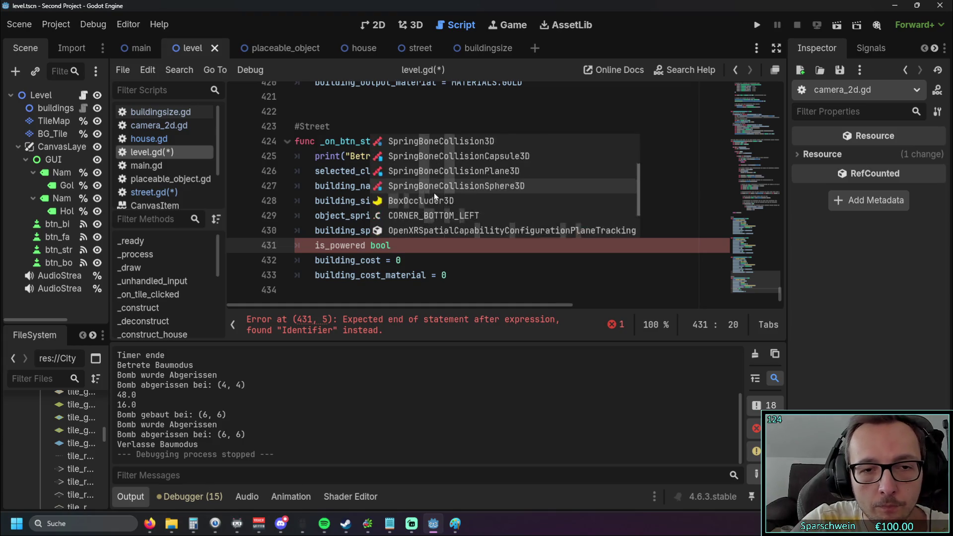
{"action": "scroll", "coordinate": [493, 196], "scroll_direction": "up", "scroll_amount": 5}
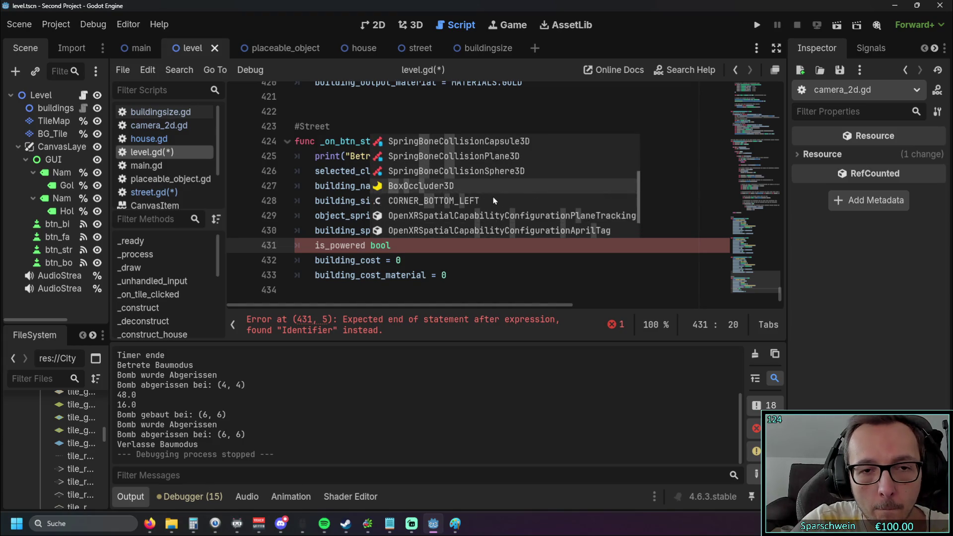
{"action": "left_click", "coordinate": [341, 213]}
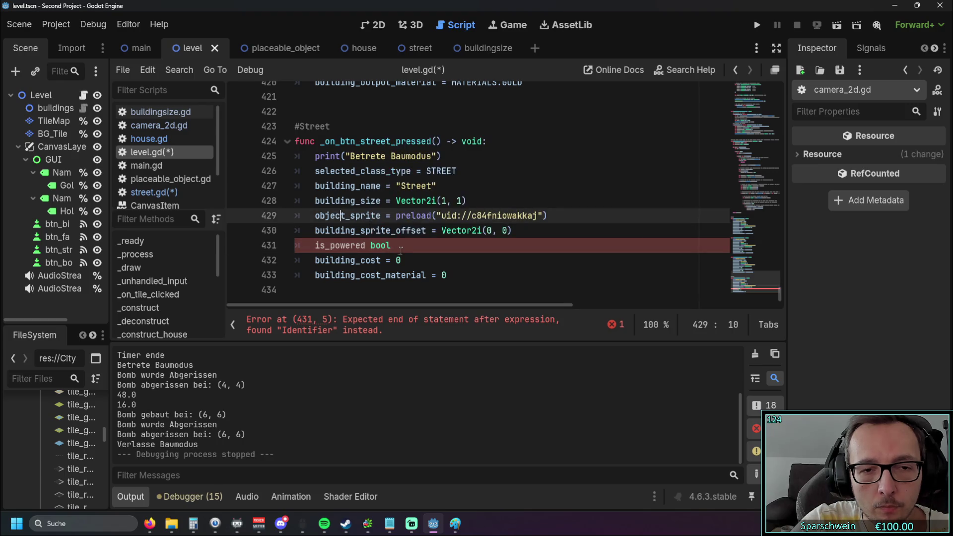
{"action": "double_click", "coordinate": [377, 246]}
{"action": "mouse_move", "coordinate": [368, 245]}
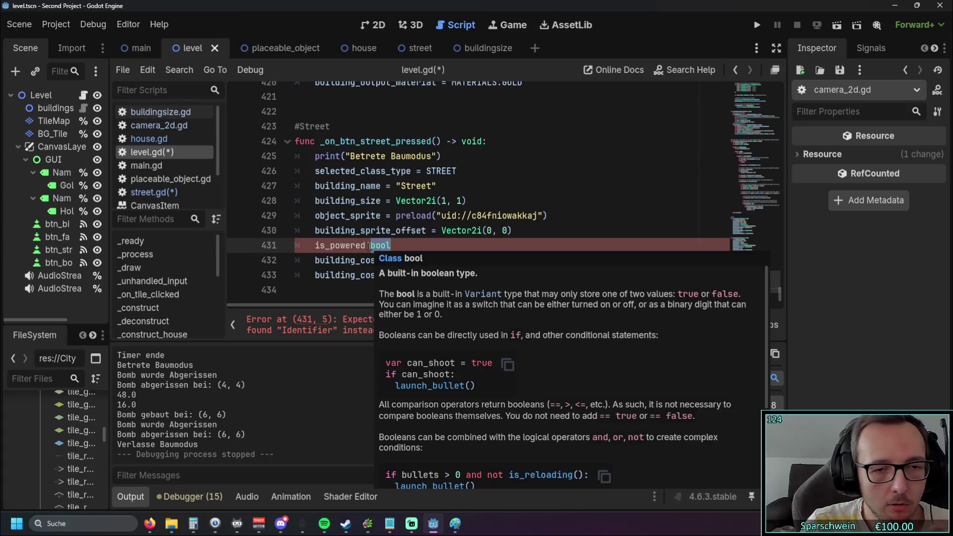
{"action": "key", "text": "BackSpace"}
Step: Make line 431 read 'is_powered =' by typing '= bool' and deleting 'bool', then switch to Discord
{"action": "type", "text": "= "}
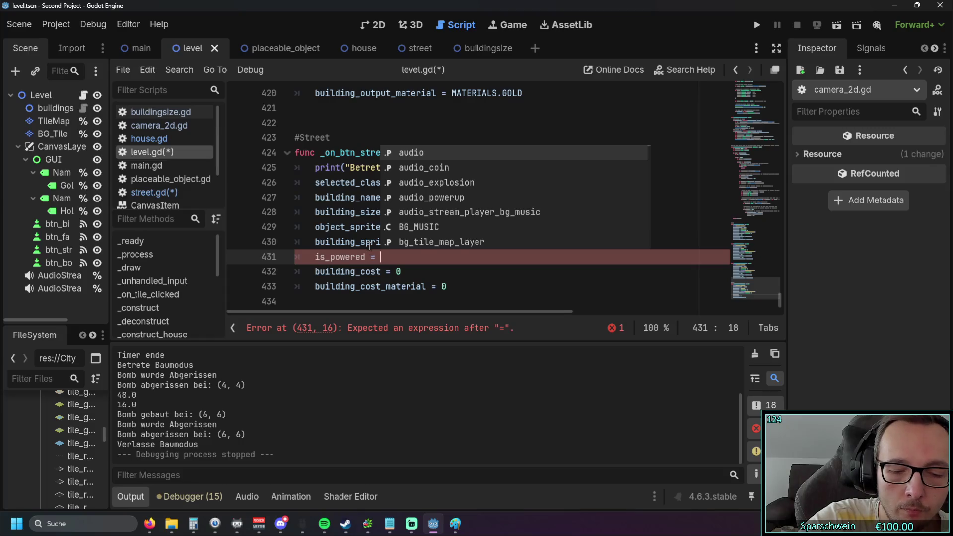
{"action": "type", "text": "bool"}
{"action": "left_click", "coordinate": [370, 243]}
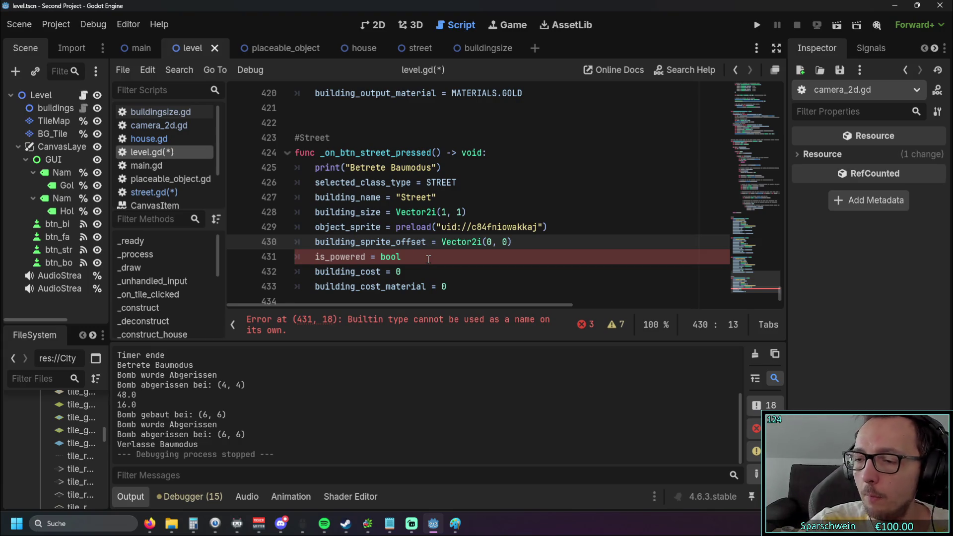
{"action": "left_click", "coordinate": [419, 256]}
{"action": "key", "text": "BackSpace"}
{"action": "key", "text": "BackSpace"}
{"action": "key", "text": "BackSpace"}
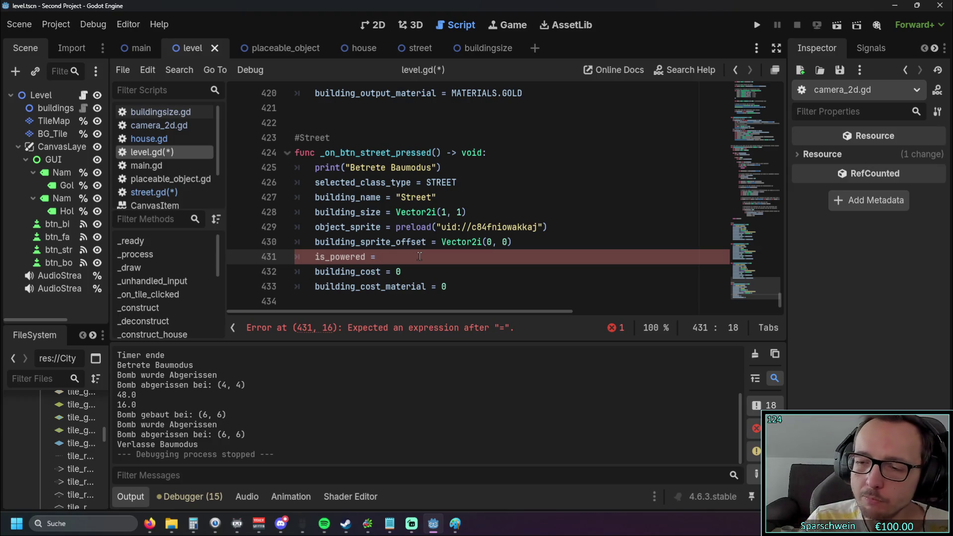
{"action": "key", "text": "alt+Tab"}
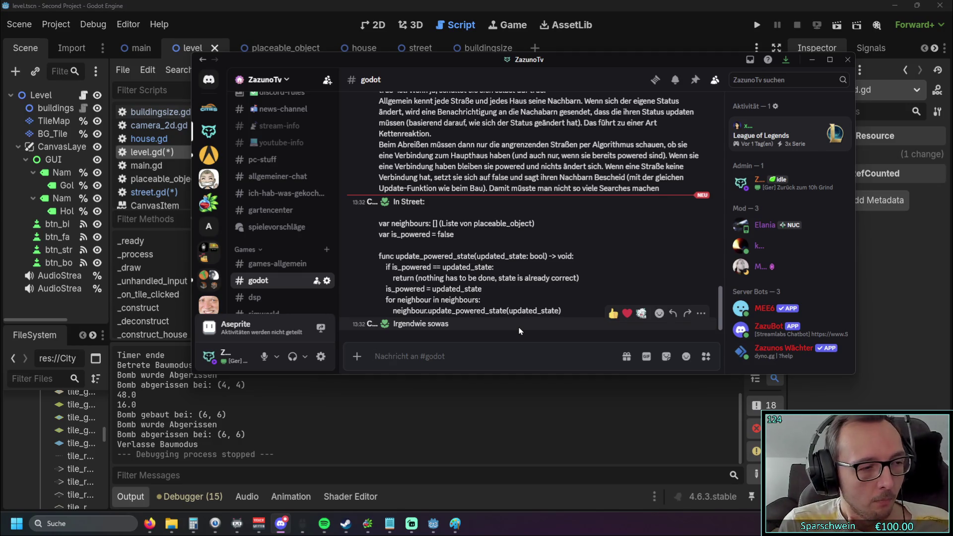
Step: Leave Discord and bring level.gd in the Godot editor back to the front
{"action": "left_click", "coordinate": [465, 387]}
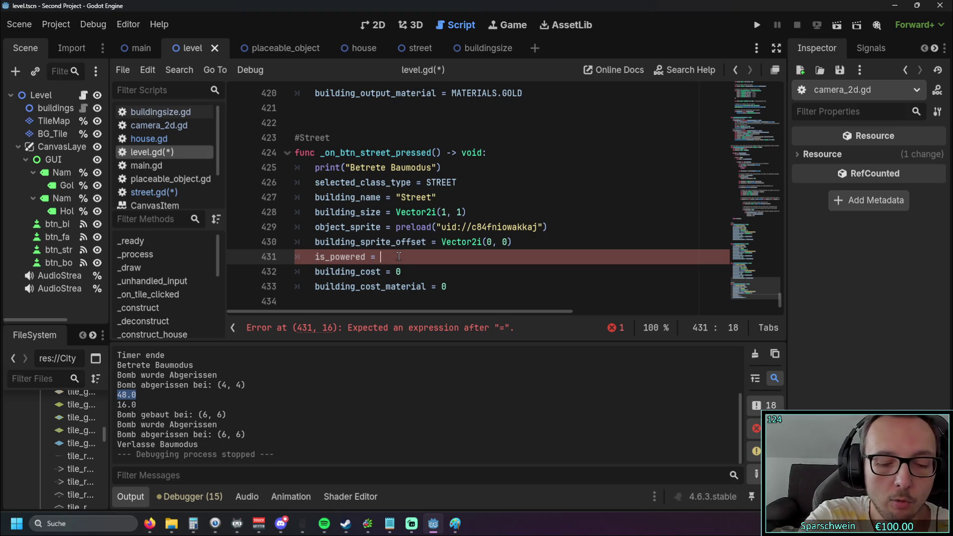
Step: Complete line 431 as 'is_powered = false', then delete the whole line
{"action": "type", "text": "false"}
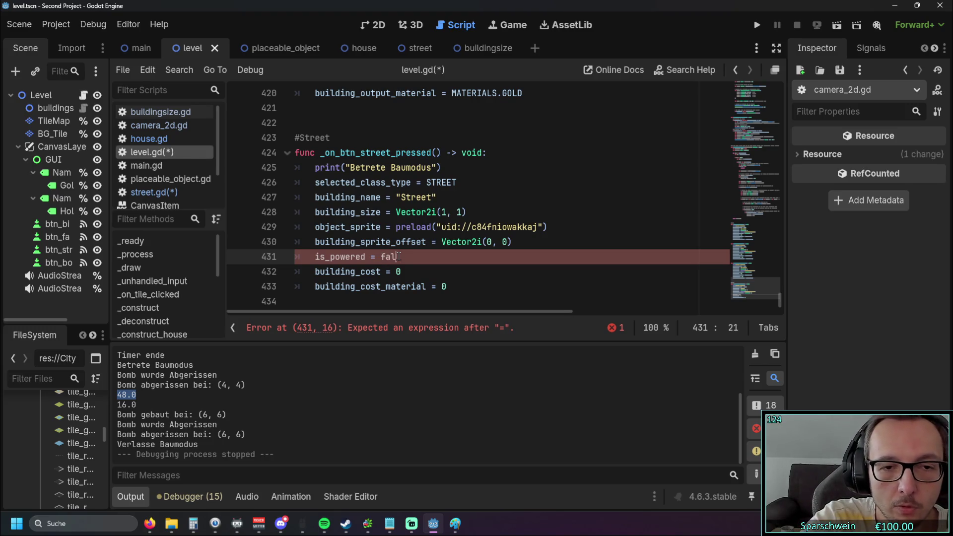
{"action": "left_click", "coordinate": [395, 211]}
{"action": "mouse_move", "coordinate": [461, 247]}
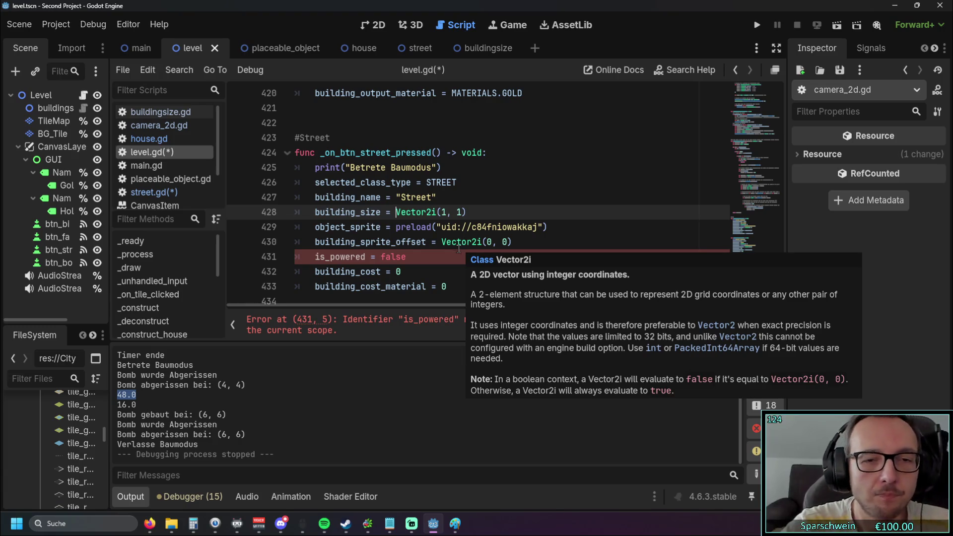
{"action": "left_click", "coordinate": [272, 257]}
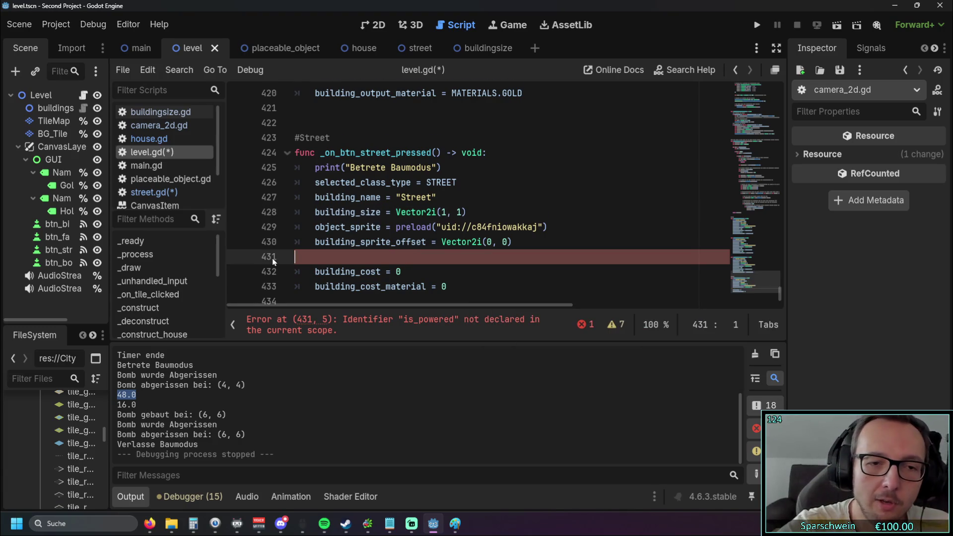
{"action": "key", "text": "BackSpace"}
{"action": "key", "text": "BackSpace"}
{"action": "key", "text": "BackSpace"}
Step: Tidy the end of level.gd near building_cost = 0, then open placeable_object.gd and street.gd
{"action": "left_click", "coordinate": [443, 268]}
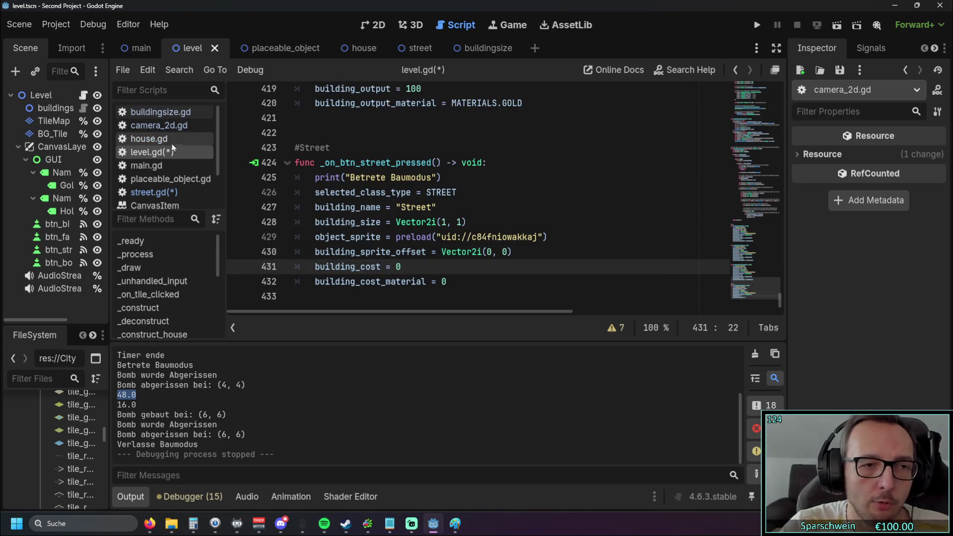
{"action": "scroll", "coordinate": [161, 182], "scroll_direction": "down", "scroll_amount": 1}
{"action": "left_click", "coordinate": [171, 172]}
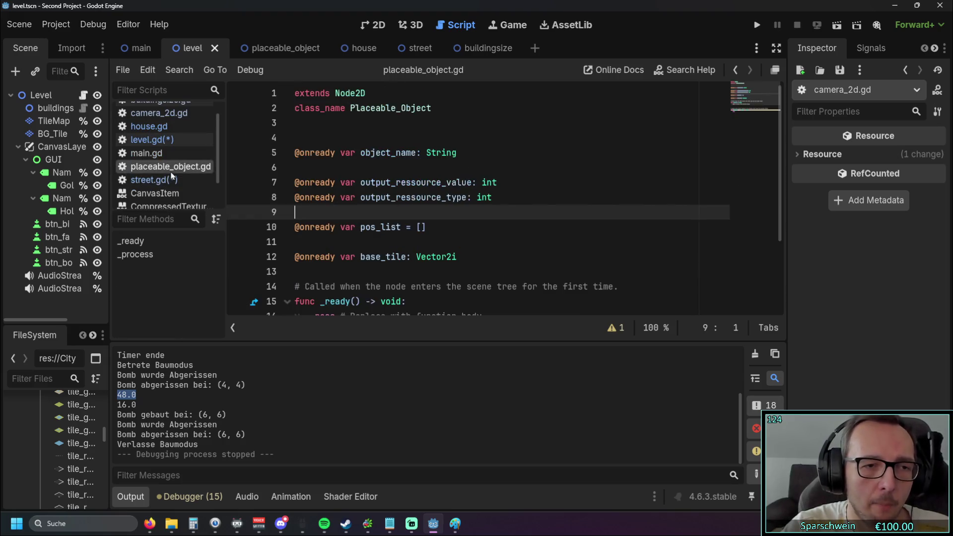
{"action": "left_click", "coordinate": [171, 179]}
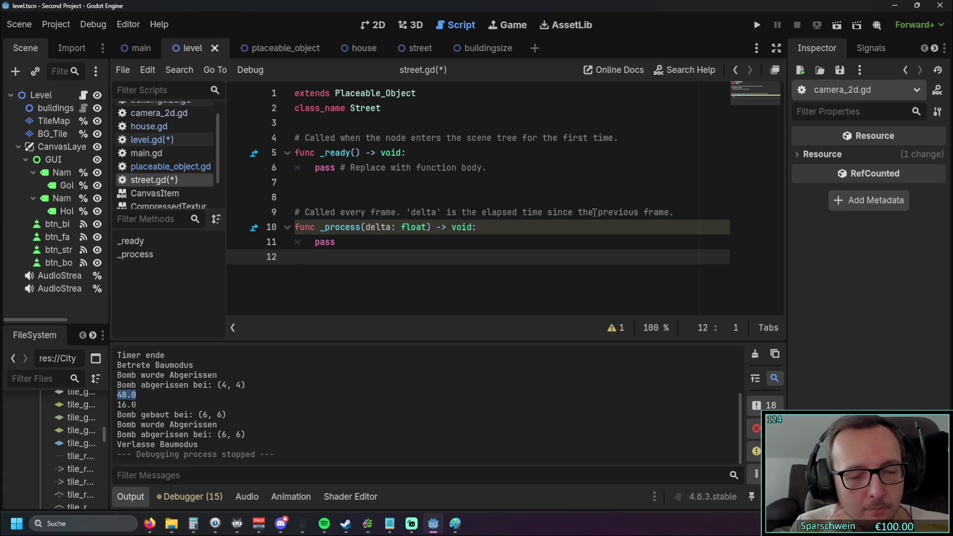
Step: Run the game, lay a row of houses, and build a T-junction street with a lower-right branch
{"action": "left_click", "coordinate": [755, 26]}
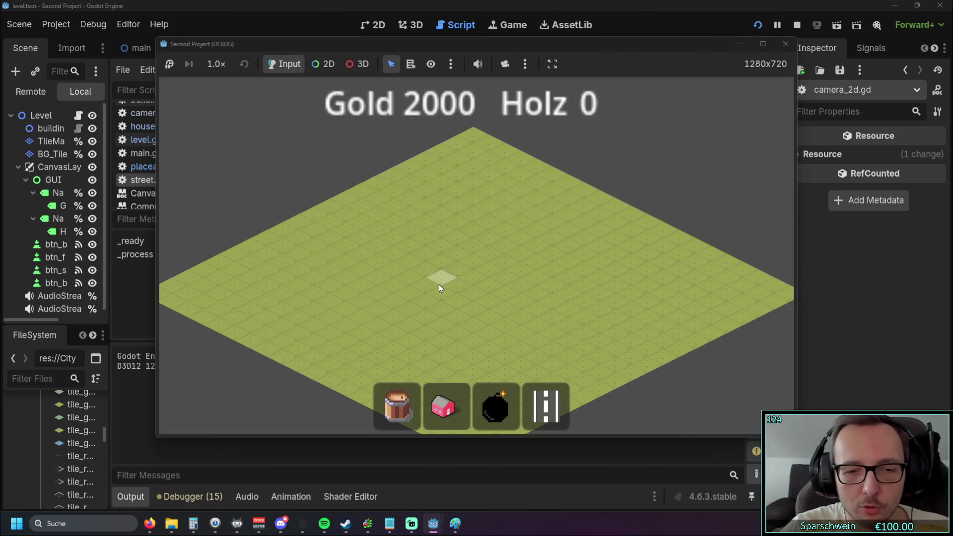
{"action": "mouse_move", "coordinate": [442, 292]}
{"action": "left_mouse_down"}
{"action": "mouse_move", "coordinate": [445, 255]}
{"action": "mouse_move", "coordinate": [394, 180]}
{"action": "mouse_move", "coordinate": [451, 237]}
{"action": "mouse_move", "coordinate": [451, 248]}
{"action": "mouse_move", "coordinate": [424, 239]}
{"action": "mouse_move", "coordinate": [397, 251]}
{"action": "mouse_move", "coordinate": [424, 252]}
{"action": "mouse_move", "coordinate": [475, 230]}
{"action": "mouse_move", "coordinate": [552, 269]}
{"action": "left_mouse_up"}
{"action": "left_click", "coordinate": [442, 405]}
{"action": "left_click", "coordinate": [546, 405]}
{"action": "left_click", "coordinate": [439, 416]}
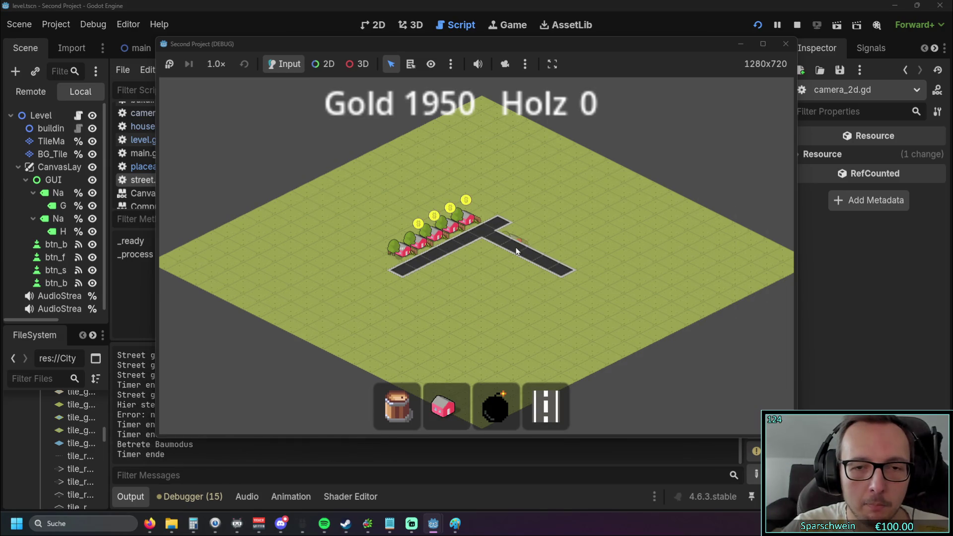
Step: Line the right street branch with houses and collect the gold coins from the houses
{"action": "left_click", "coordinate": [520, 234]}
{"action": "left_click_drag", "start_coordinate": [520, 234], "coordinate": [581, 259]}
{"action": "left_click", "coordinate": [415, 251]}
{"action": "left_click", "coordinate": [432, 233]}
{"action": "left_click", "coordinate": [449, 226]}
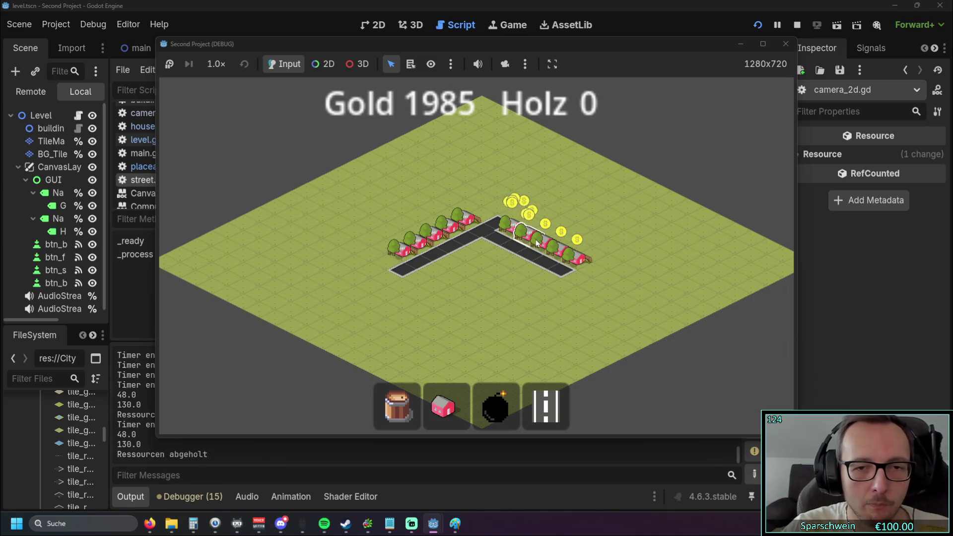
{"action": "scroll", "coordinate": [539, 265], "scroll_direction": "up", "scroll_amount": 3}
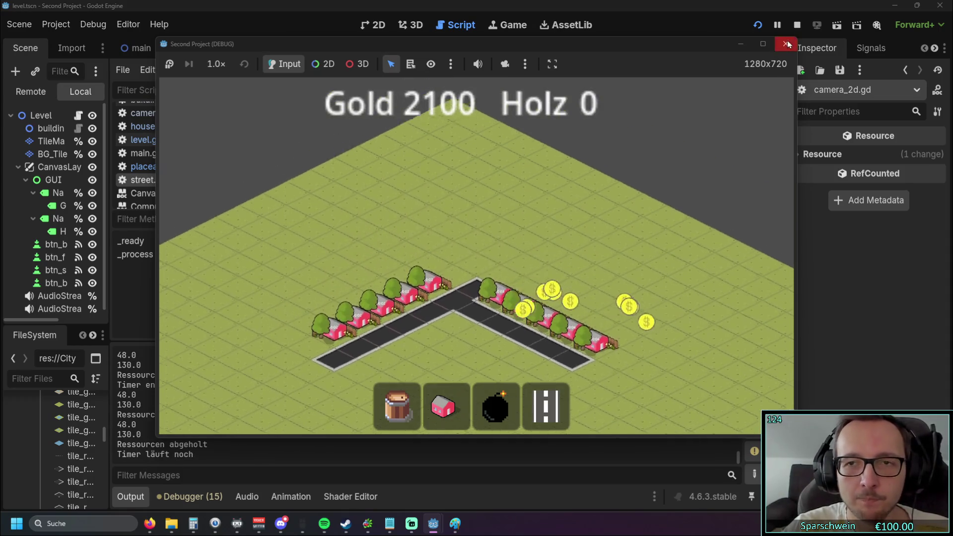
Step: Stop the game, begin a new 'func' line below _process in street.gd, and move the chat window aside
{"action": "left_click", "coordinate": [785, 44]}
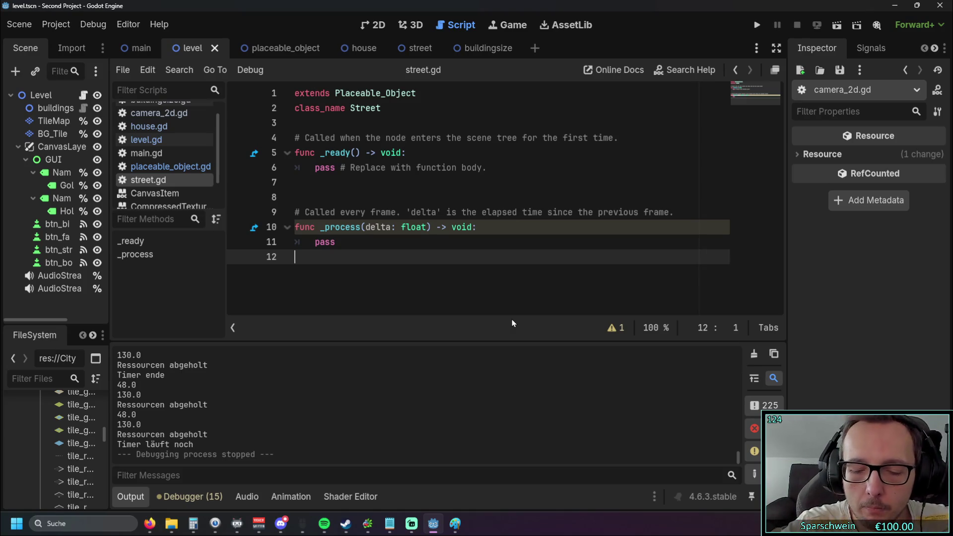
{"action": "key", "text": "Return"}
{"action": "key", "text": "Return"}
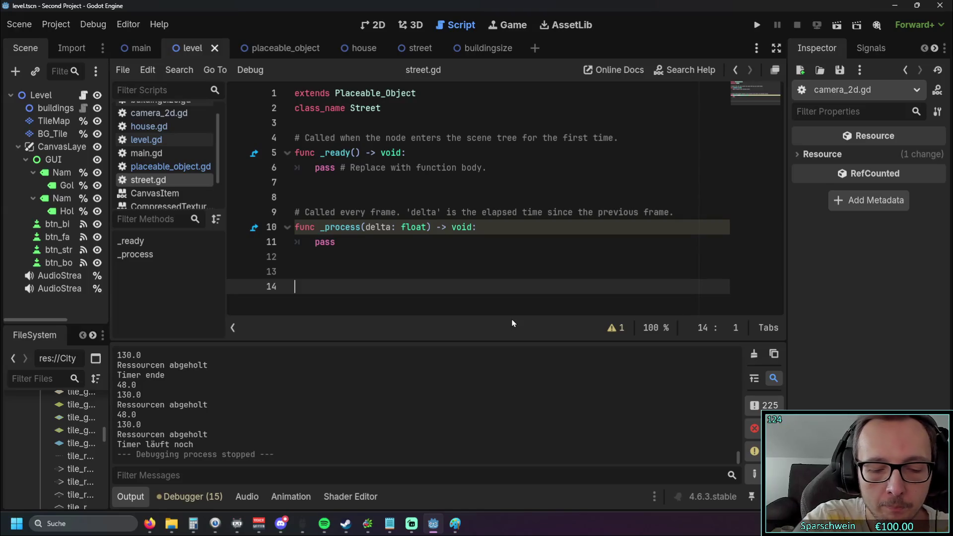
{"action": "type", "text": "func"}
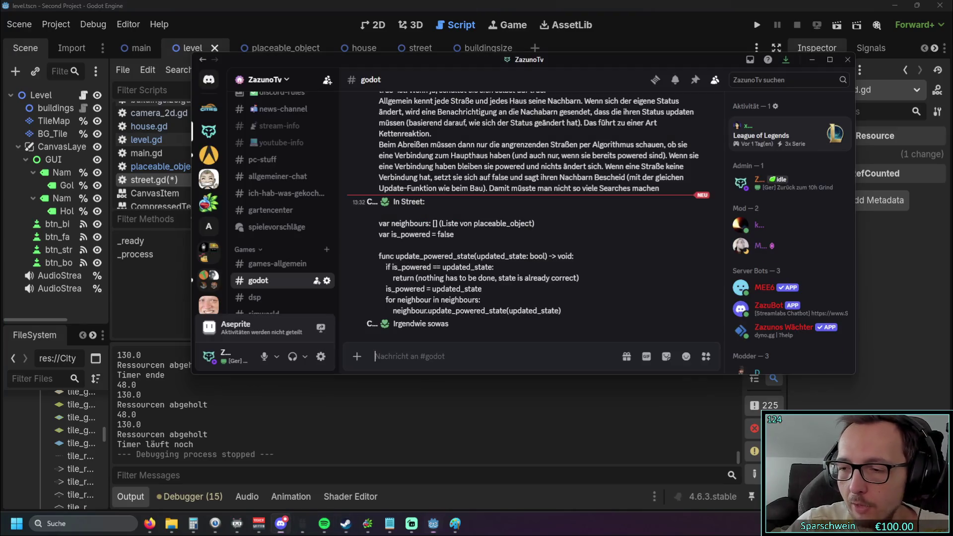
{"action": "left_click_drag", "start_coordinate": [219, 58], "coordinate": [936, 65]}
{"action": "key", "text": "alt+Tab"}
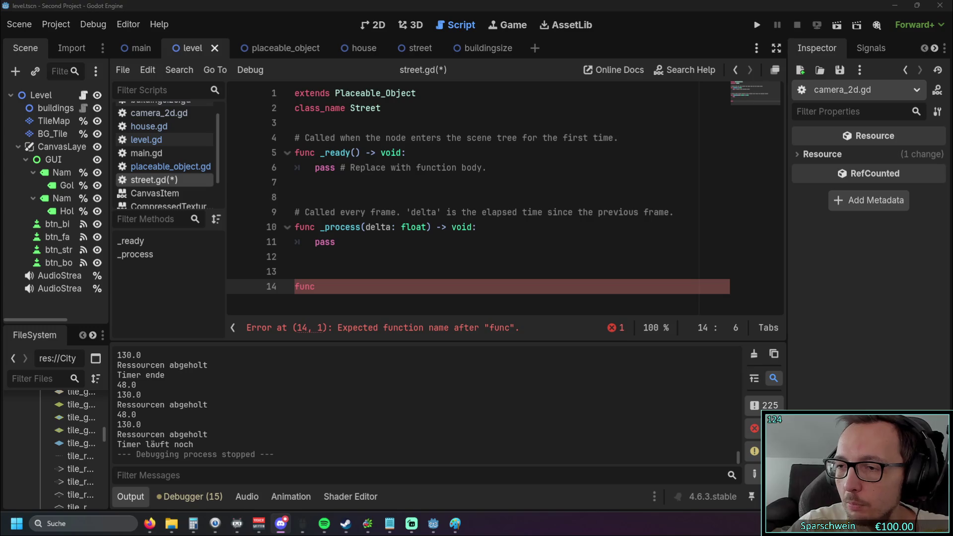
{"action": "left_click", "coordinate": [461, 272]}
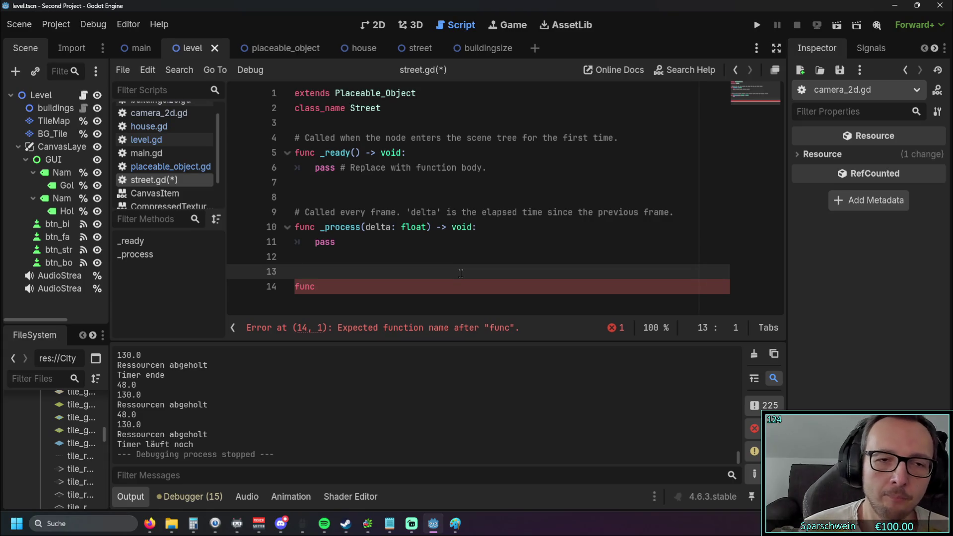
{"action": "left_click", "coordinate": [387, 288]}
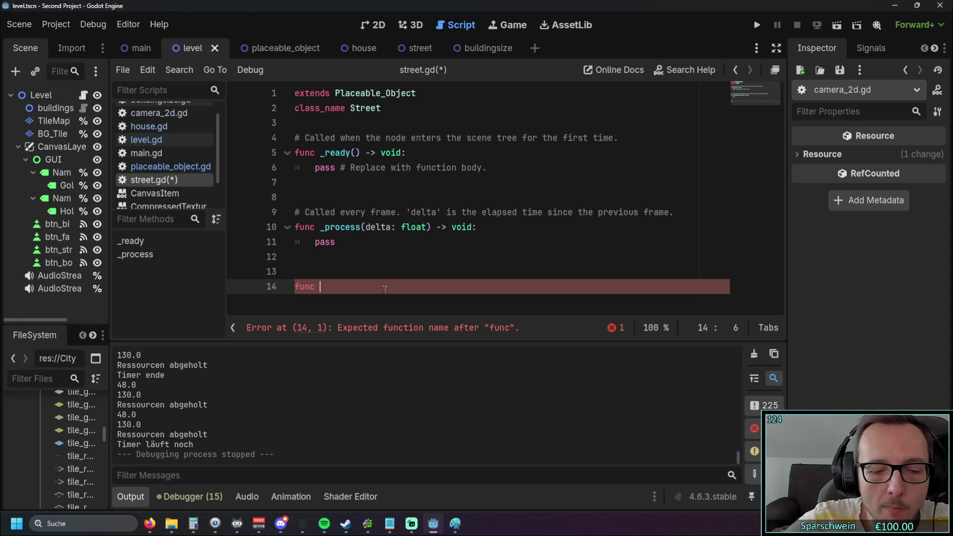
Step: Write 'func update_neighbours()' with a 'pass' body in street.gd
{"action": "type", "text": "up"}
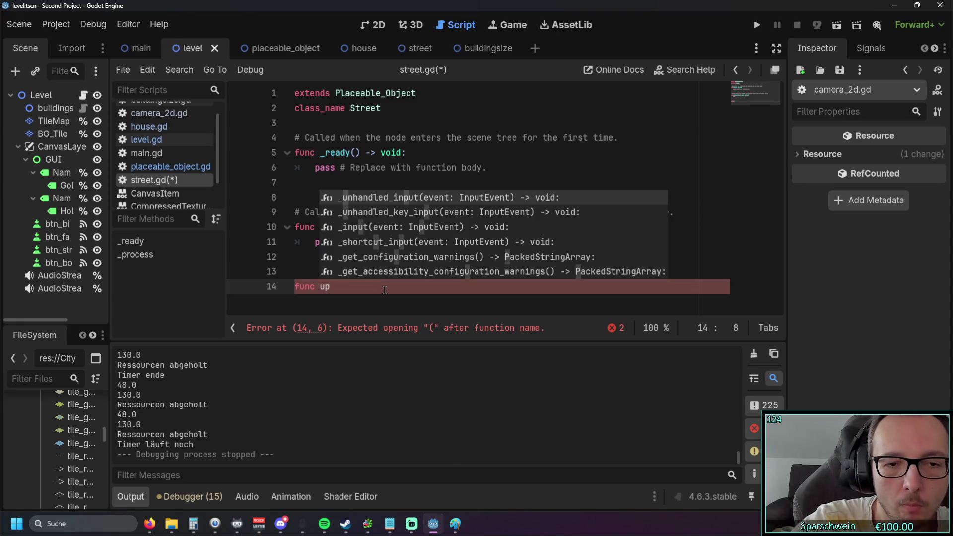
{"action": "type", "text": "date"}
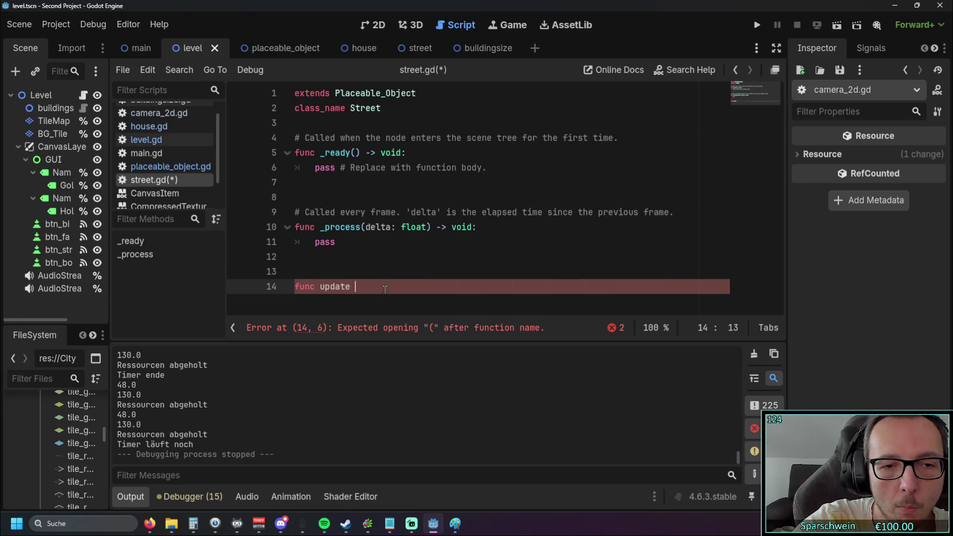
{"action": "key", "text": "BackSpace"}
{"action": "type", "text": "_"}
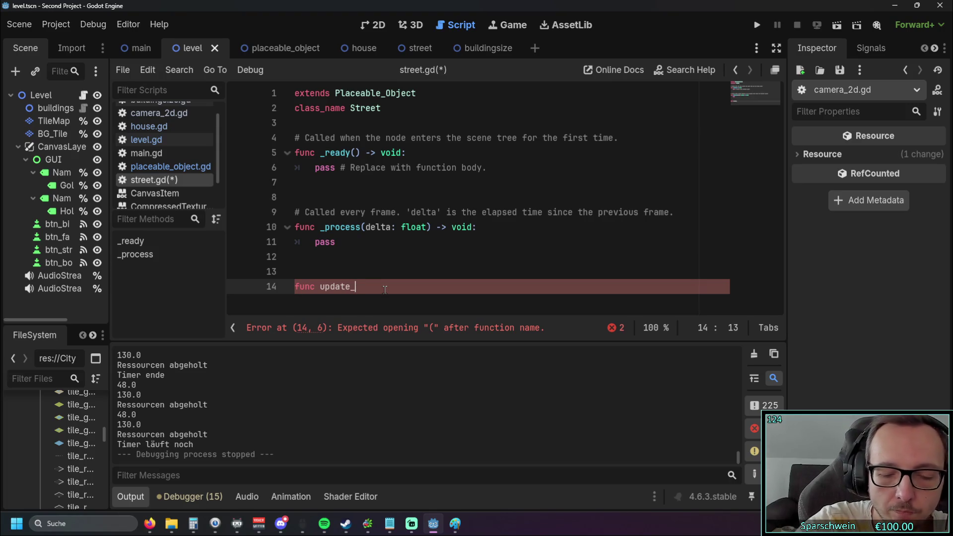
{"action": "type", "text": "neighbours"}
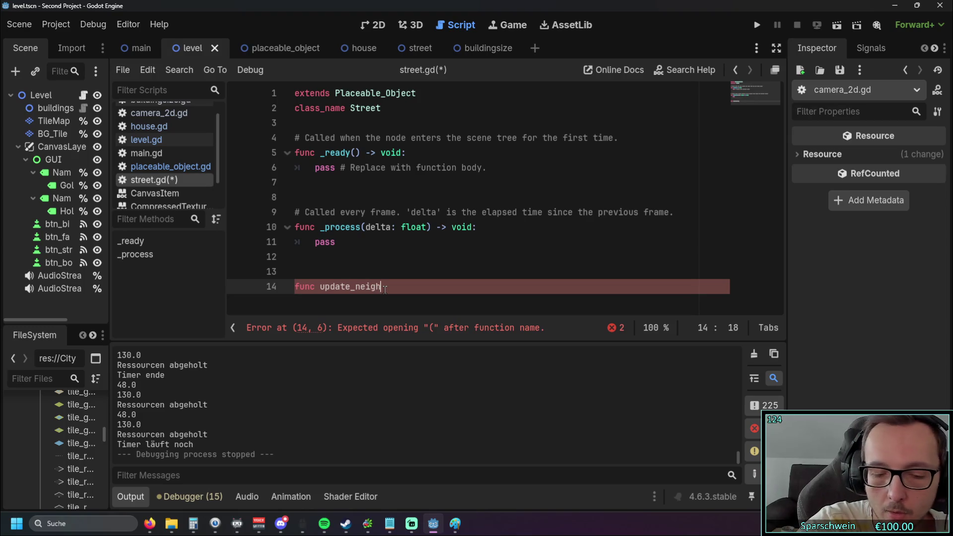
{"action": "type", "text": "()"}
{"action": "key", "text": "Return"}
{"action": "type", "text": "pass"}
{"action": "left_click", "coordinate": [295, 297]}
{"action": "key", "text": "Tab"}
{"action": "left_click", "coordinate": [403, 297]}
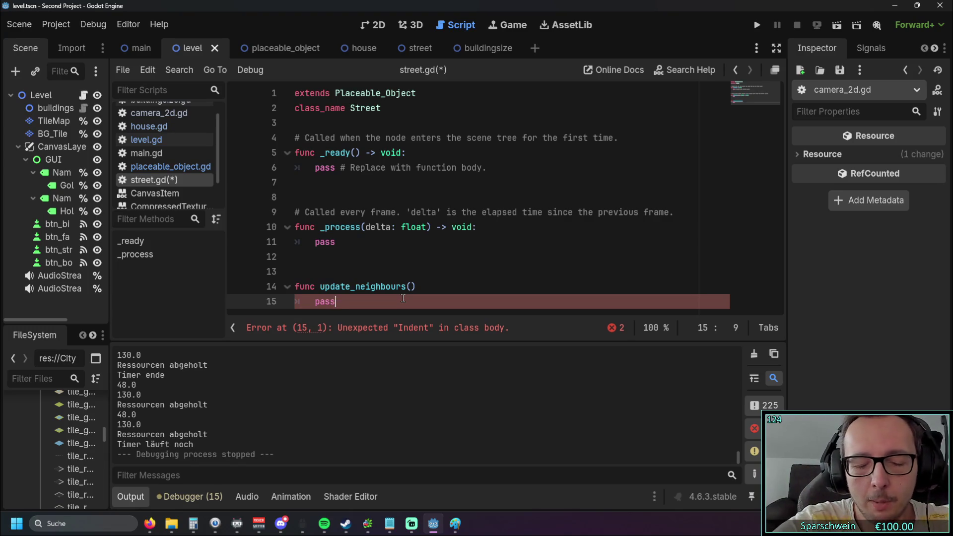
Step: After a blank line, add 'func look_for_neighbours()' with a 'pass' body
{"action": "key", "text": "Return"}
{"action": "key", "text": "Return"}
{"action": "key", "text": "BackSpace"}
{"action": "type", "text": "func "}
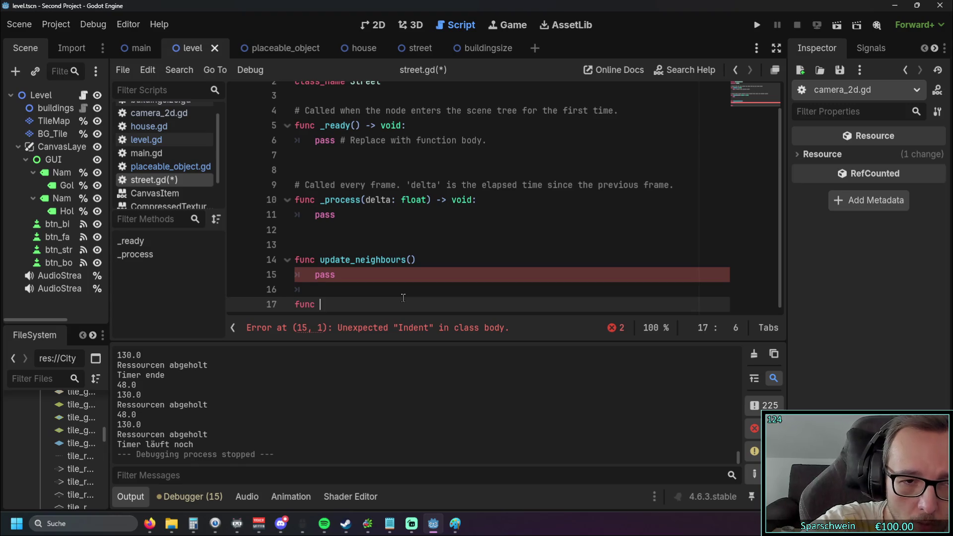
{"action": "type", "text": "loo"}
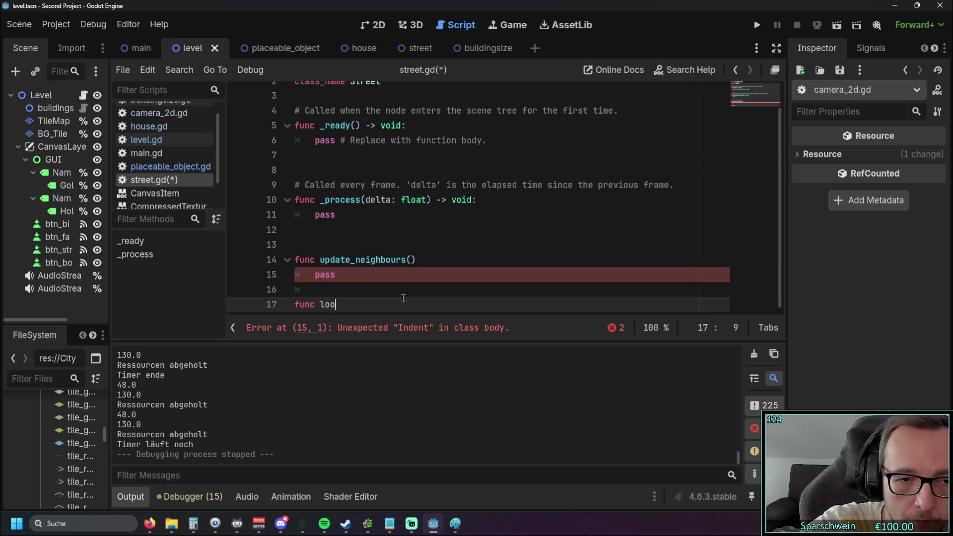
{"action": "type", "text": "k_for_"}
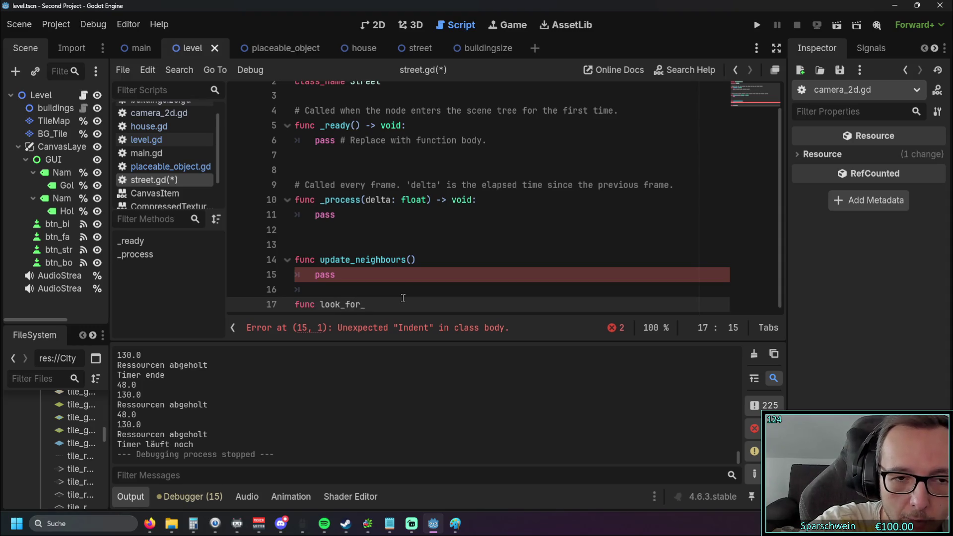
{"action": "type", "text": "neighbours"}
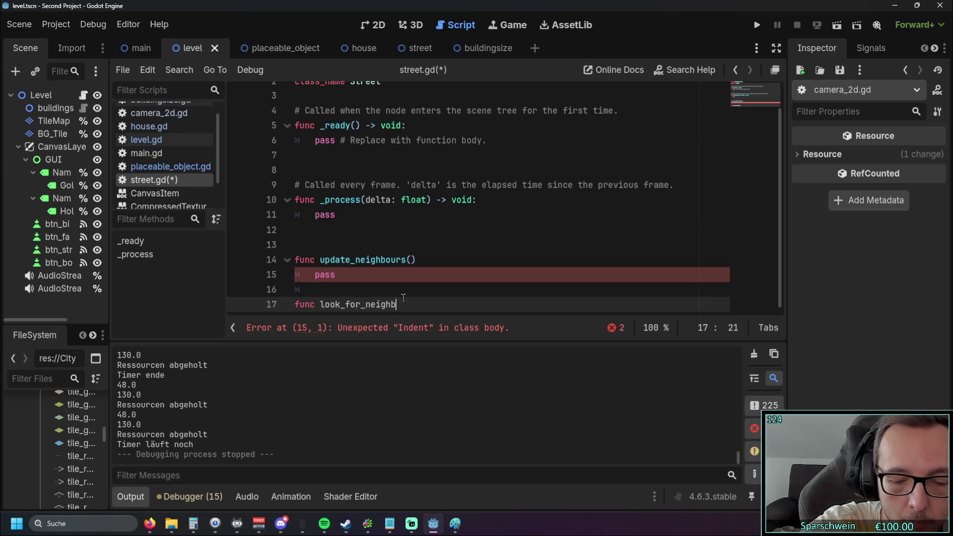
{"action": "type", "text": "()"}
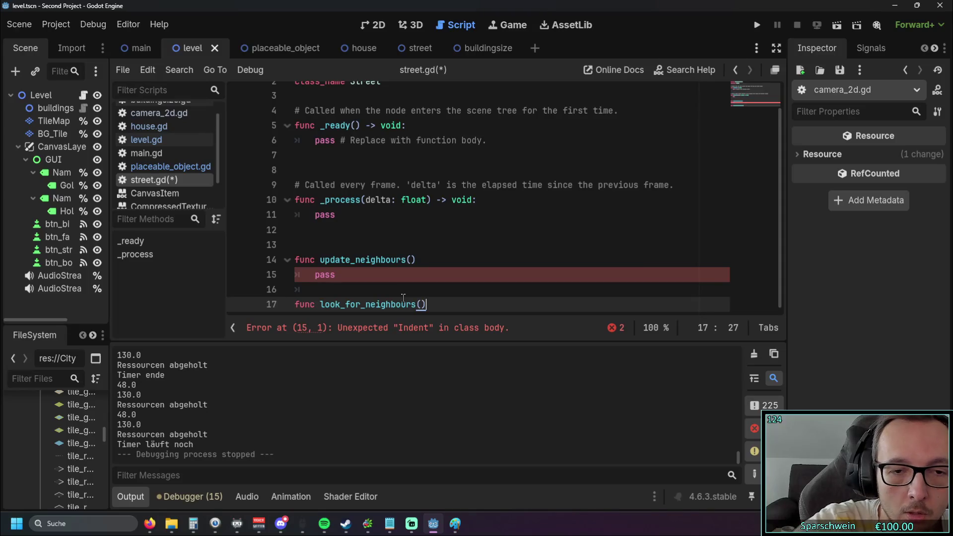
{"action": "key", "text": "Return"}
{"action": "type", "text": "pass"}
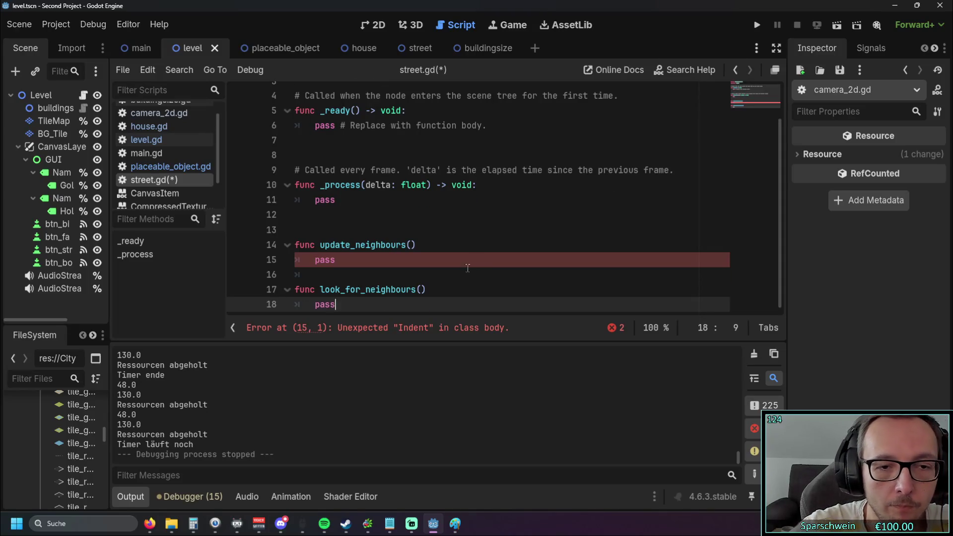
Step: Add the missing colons after the update_neighbours() and look_for_neighbours() signatures
{"action": "left_click", "coordinate": [474, 255]}
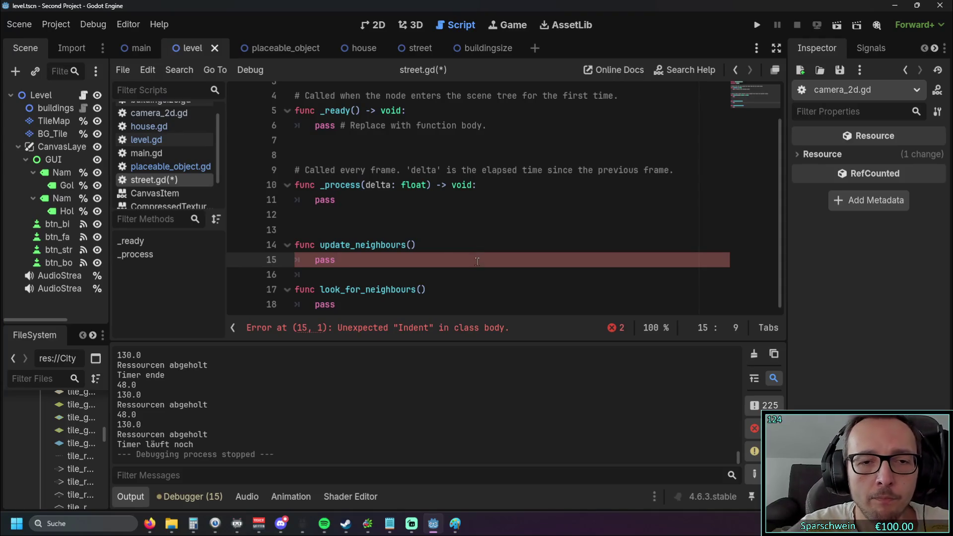
{"action": "left_click", "coordinate": [437, 244]}
{"action": "type", "text": ":"}
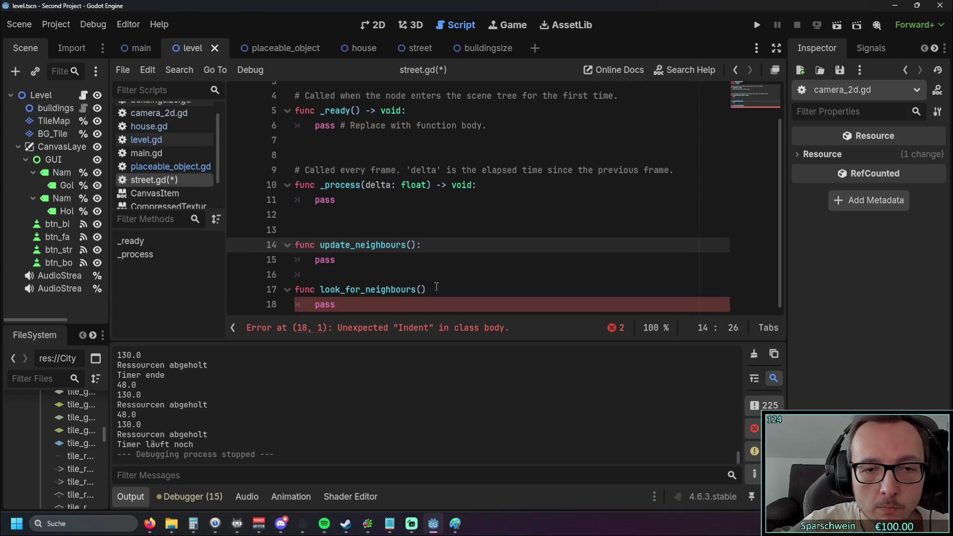
{"action": "left_click", "coordinate": [426, 291]}
{"action": "type", "text": ":"}
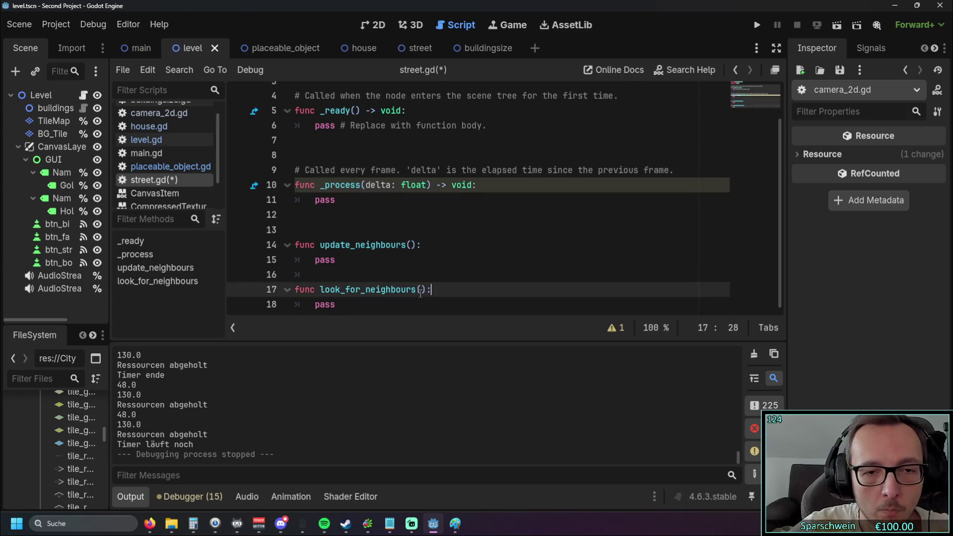
{"action": "left_click", "coordinate": [395, 312]}
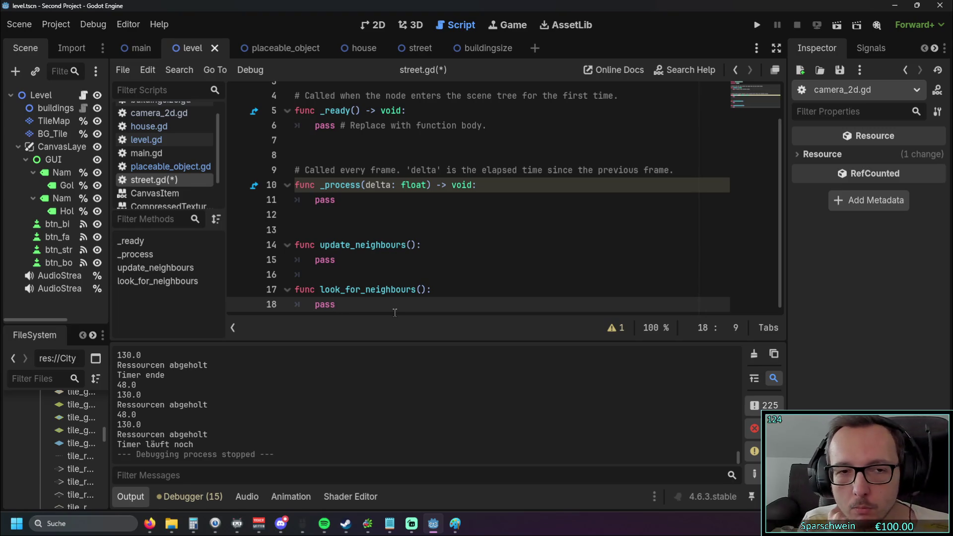
{"action": "scroll", "coordinate": [433, 289], "scroll_direction": "up", "scroll_amount": 2}
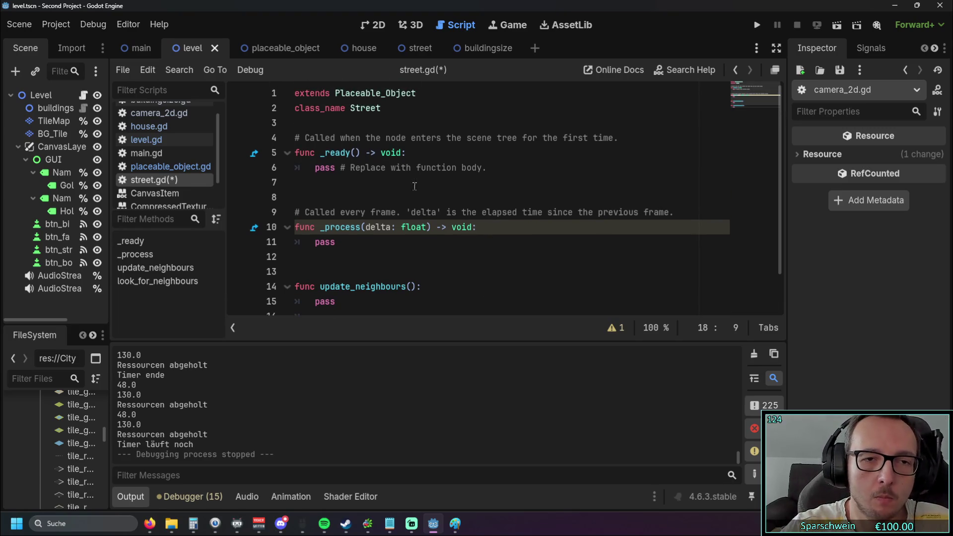
Step: Insert 'var neighbours = []' on line 4 of street.gd, directly under class_name Street
{"action": "left_click", "coordinate": [404, 120]}
{"action": "key", "text": "Return"}
{"action": "key", "text": "Return"}
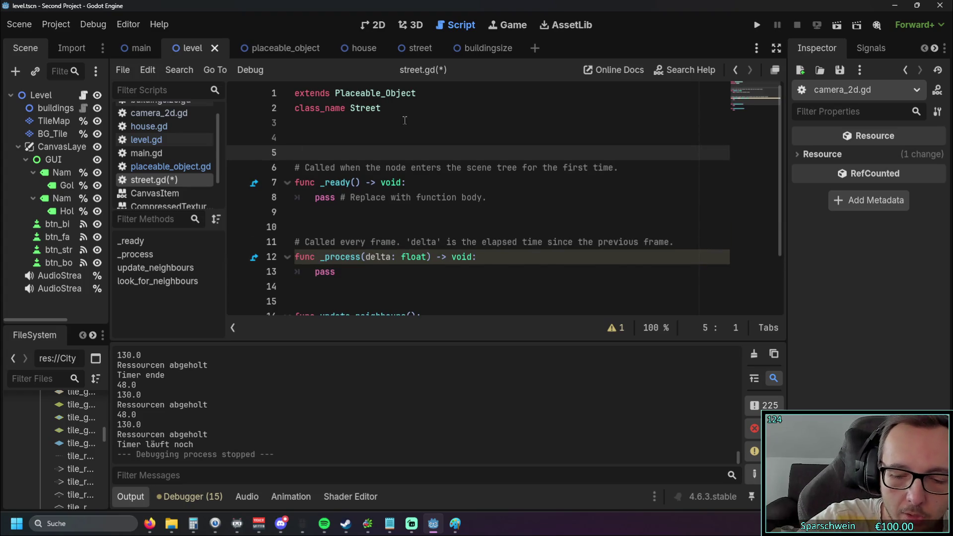
{"action": "key", "text": "Up"}
{"action": "type", "text": "var"}
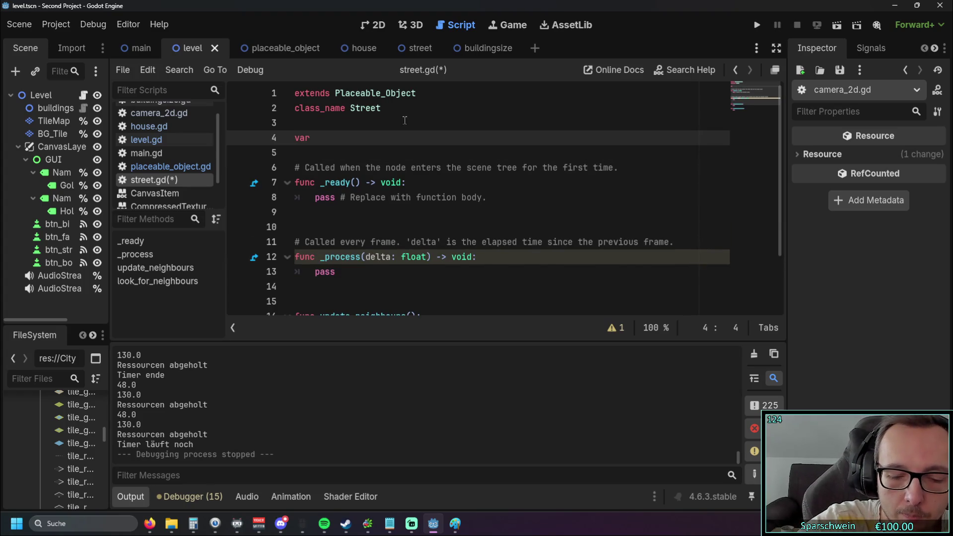
{"action": "type", "text": " ="}
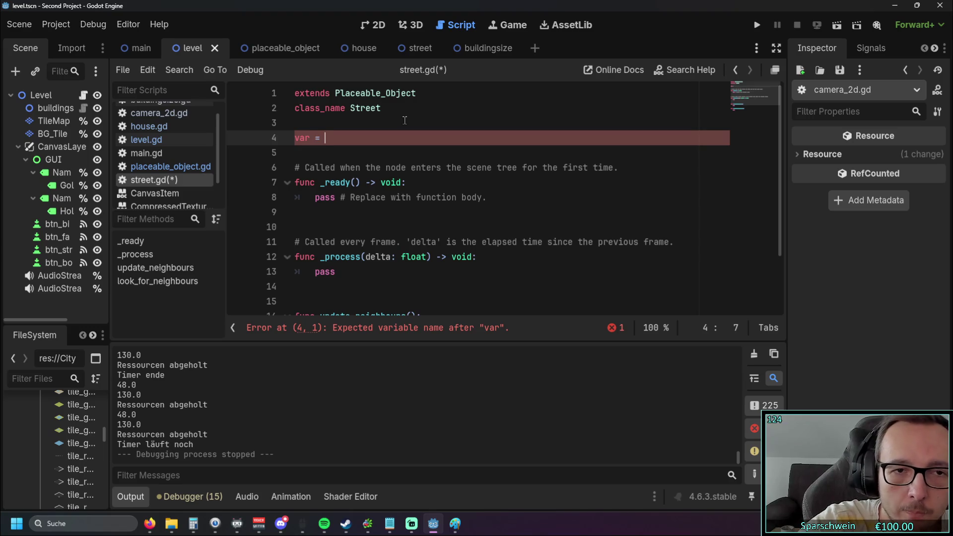
{"action": "key", "text": "BackSpace"}
{"action": "type", "text": "n"}
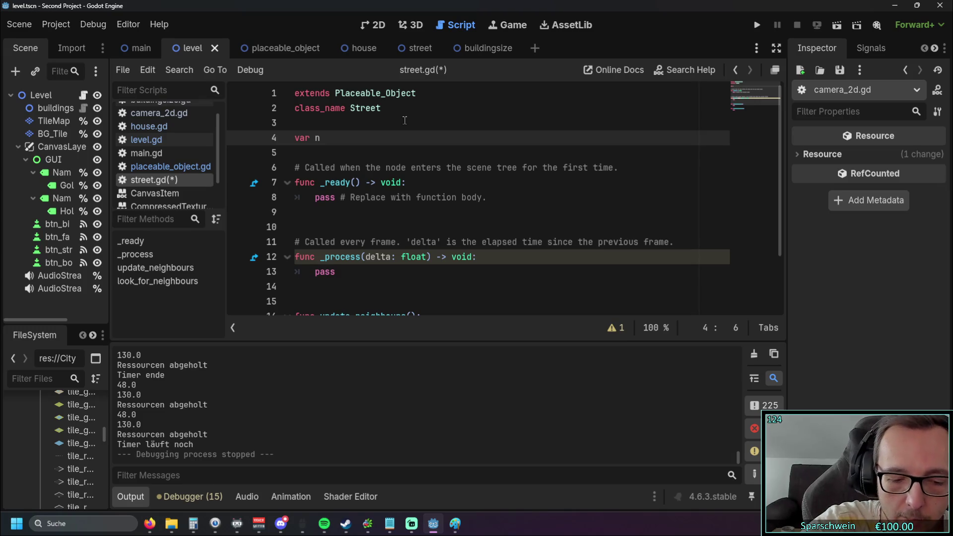
{"action": "type", "text": "eigh"}
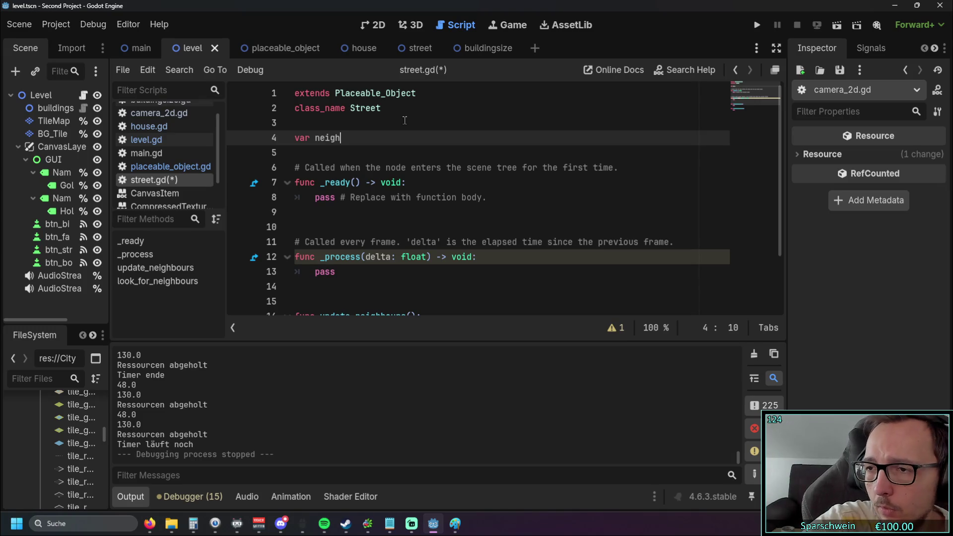
{"action": "type", "text": "bours"}
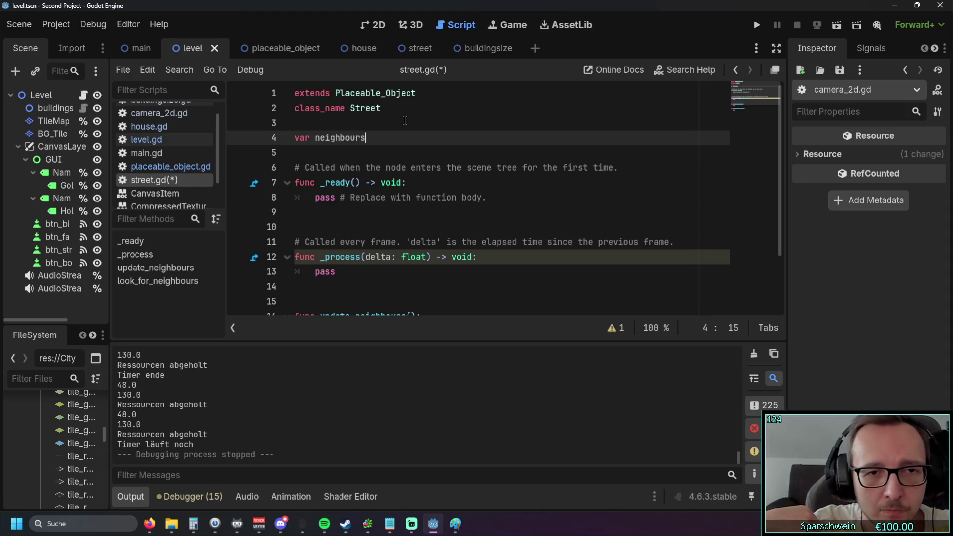
{"action": "type", "text": " = "}
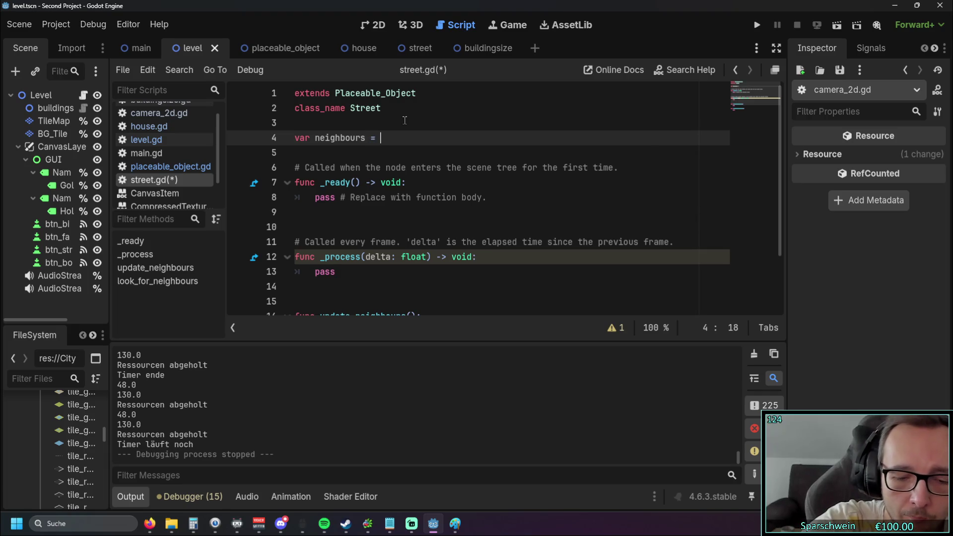
{"action": "type", "text": "[]"}
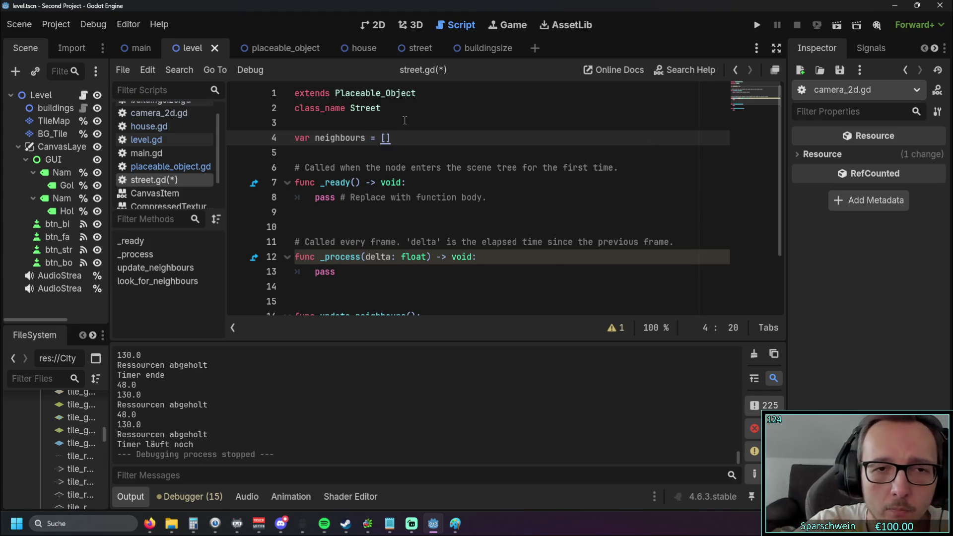
{"action": "left_click", "coordinate": [426, 156]}
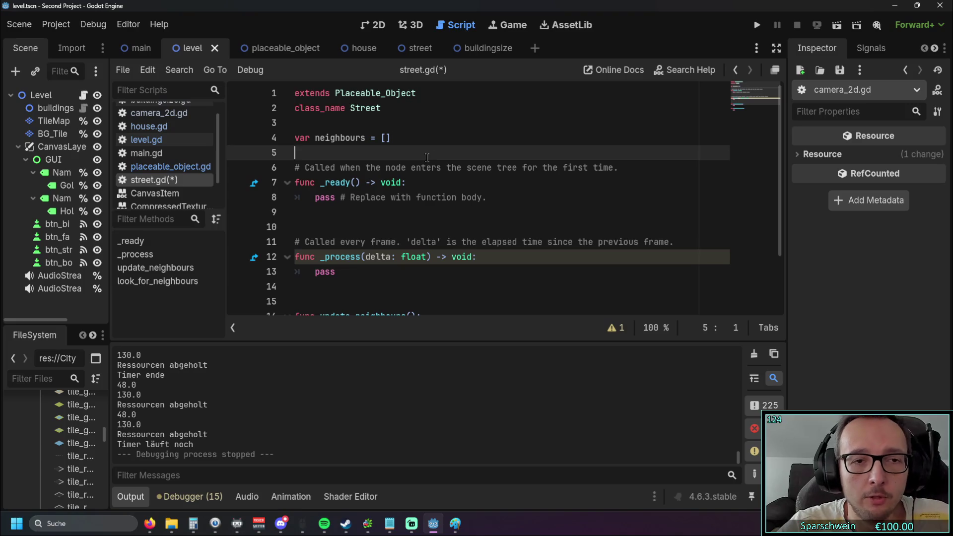
Step: Insert 'var is_powerd = false' on a new line after line 4 of street.gd
{"action": "left_click", "coordinate": [428, 143]}
{"action": "key", "text": "Return"}
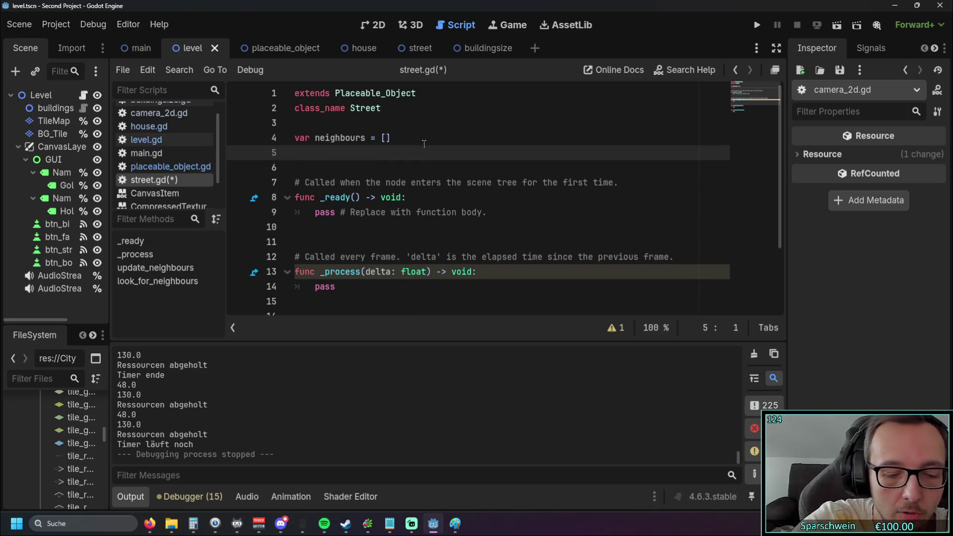
{"action": "type", "text": "var "}
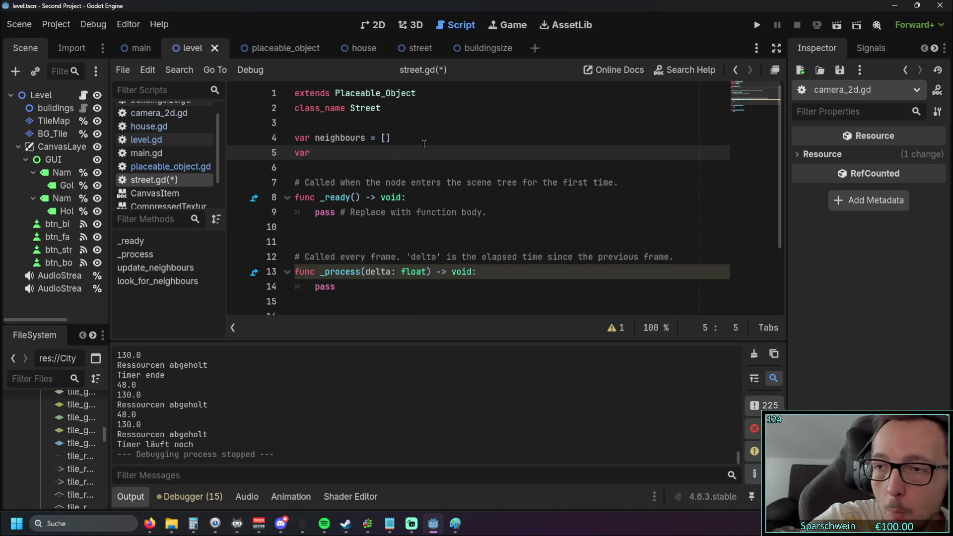
{"action": "type", "text": "is_po"}
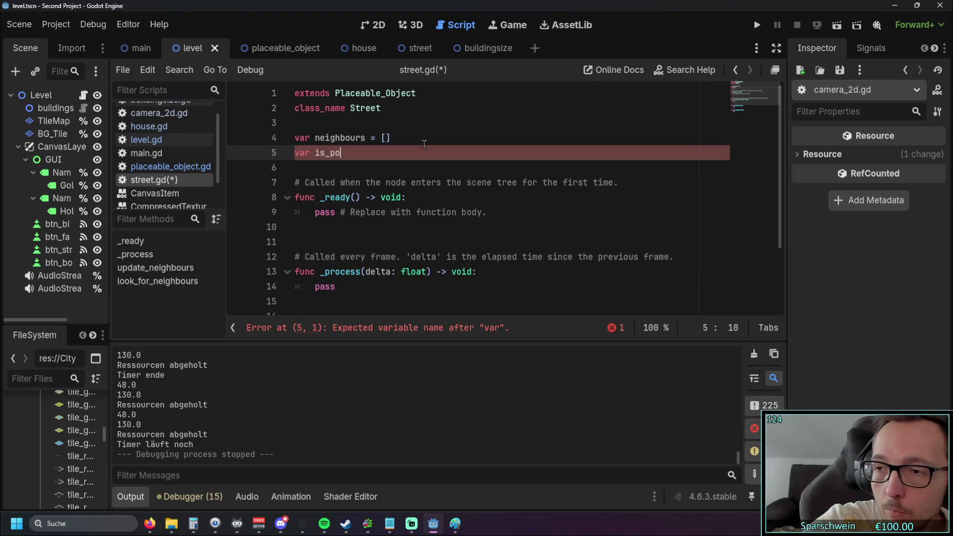
{"action": "type", "text": "werd = f"}
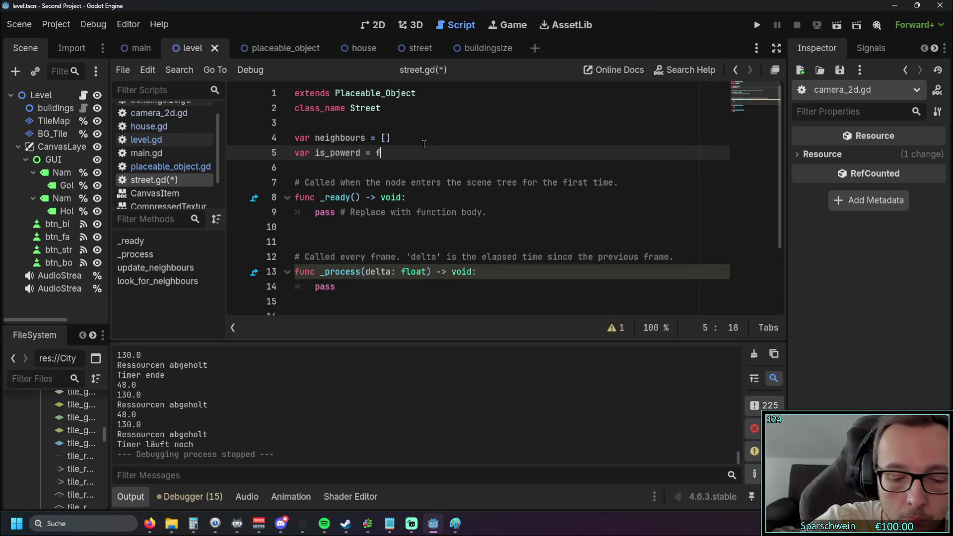
{"action": "type", "text": "alse"}
{"action": "left_click", "coordinate": [424, 144]}
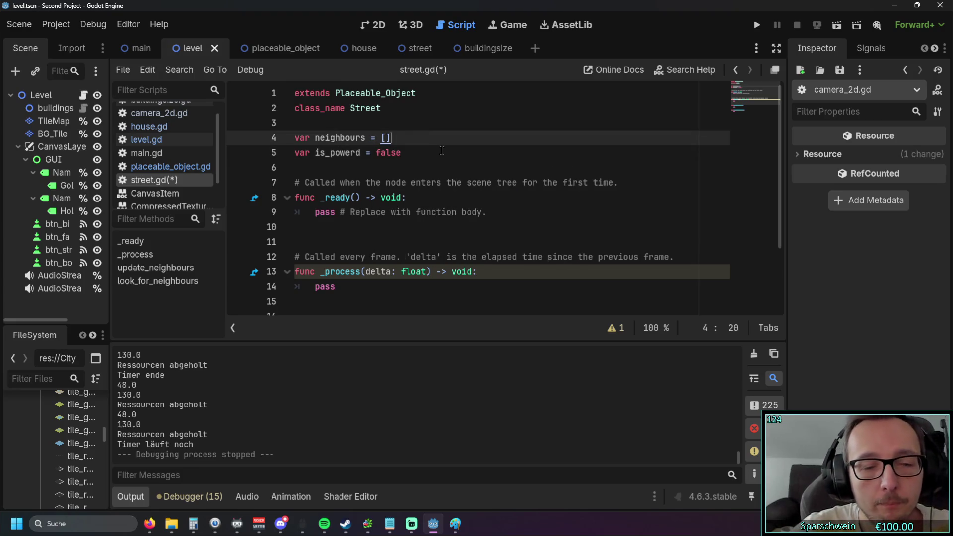
{"action": "scroll", "coordinate": [442, 149], "scroll_direction": "down", "scroll_amount": 1}
{"action": "scroll", "coordinate": [442, 149], "scroll_direction": "up", "scroll_amount": 1}
{"action": "scroll", "coordinate": [442, 150], "scroll_direction": "down", "scroll_amount": 1}
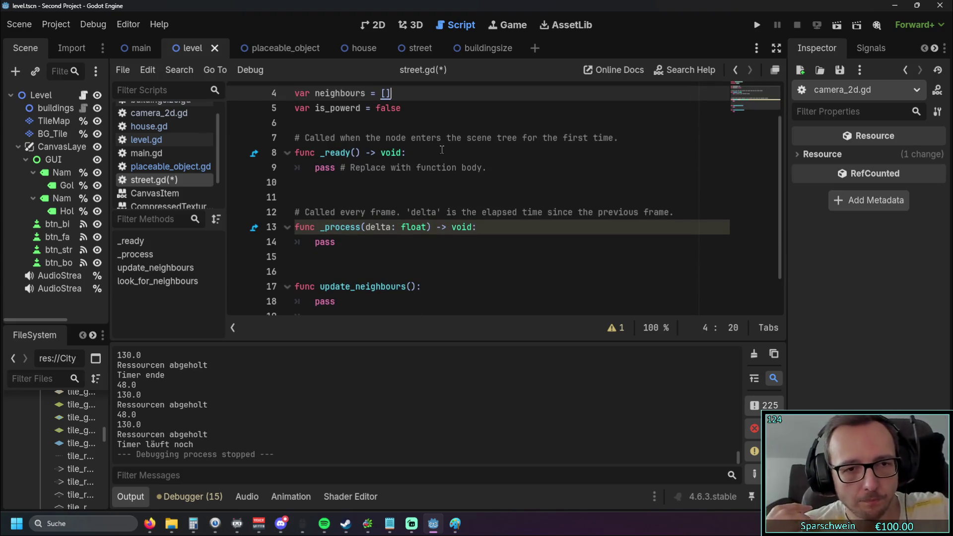
{"action": "scroll", "coordinate": [431, 147], "scroll_direction": "down", "scroll_amount": 1}
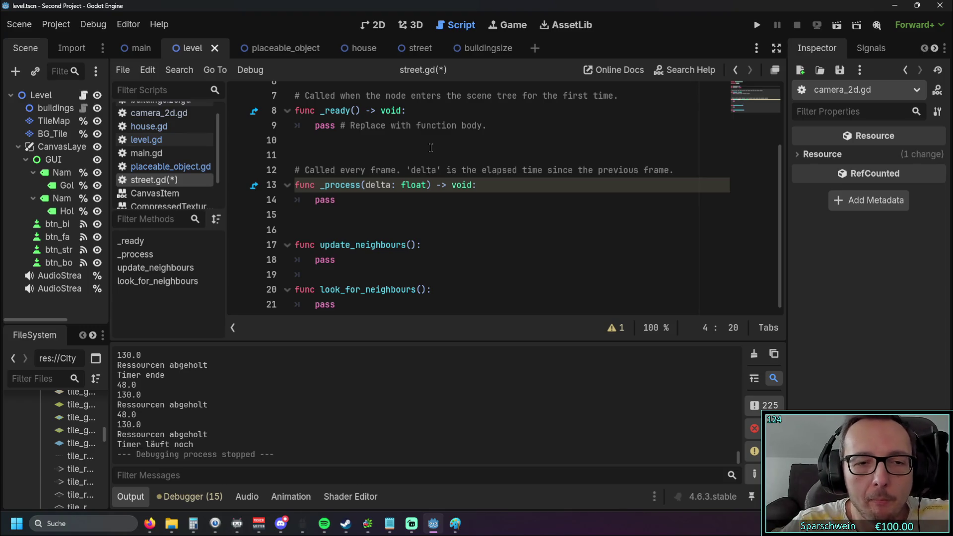
Step: Select lines 20–21 holding the look_for_neighbours function
{"action": "left_click_drag", "start_coordinate": [337, 304], "coordinate": [294, 289]}
{"action": "key", "text": "ctrl+c"}
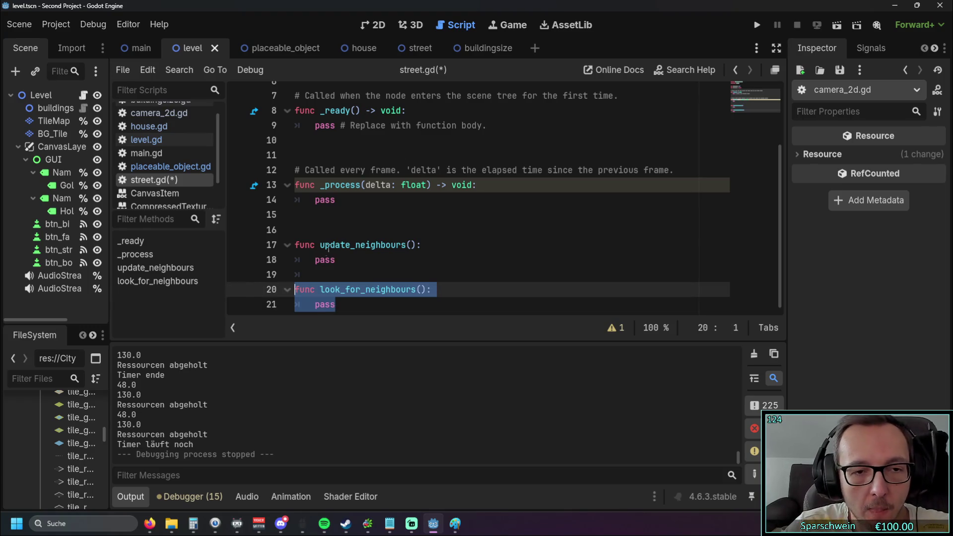
Step: Cut the look_for_neighbours function and paste it above update_neighbours
{"action": "left_click", "coordinate": [328, 232]}
{"action": "key", "text": "Return"}
{"action": "key", "text": "Return"}
{"action": "left_click", "coordinate": [312, 241]}
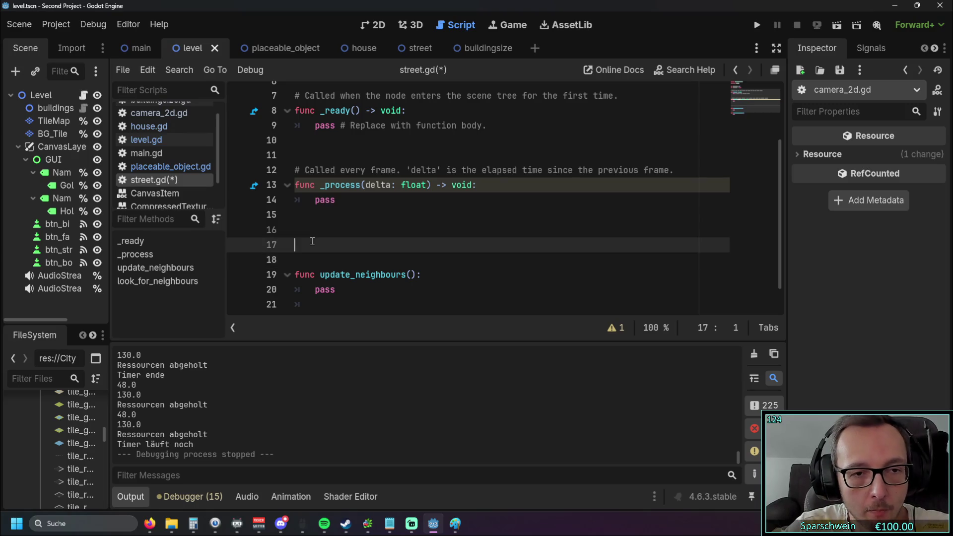
{"action": "key", "text": "ctrl+v"}
Step: Undo the duplicate paste at the bottom and delete the leftover empty line
{"action": "left_click", "coordinate": [351, 310]}
{"action": "key", "text": "ctrl+v"}
{"action": "key", "text": "ctrl+z"}
{"action": "key", "text": "BackSpace"}
{"action": "key", "text": "BackSpace"}
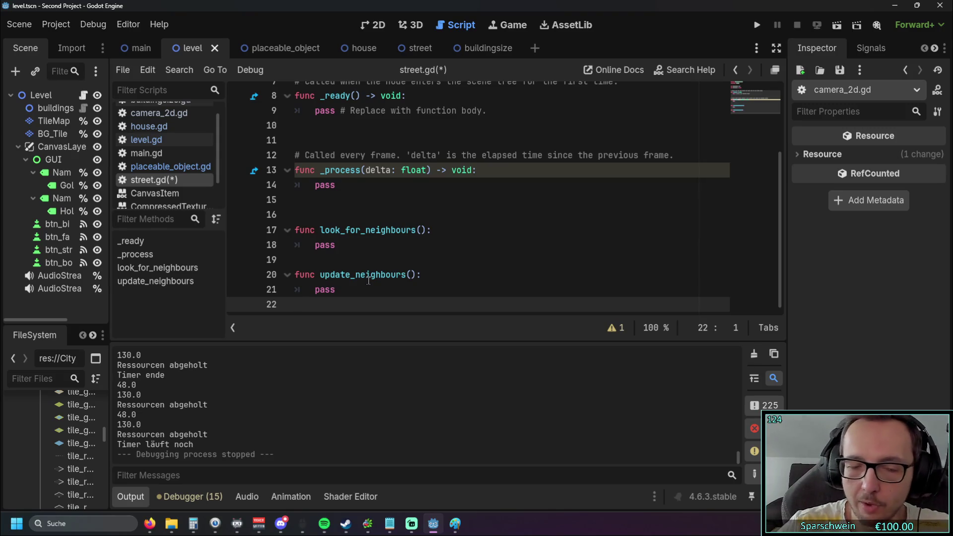
{"action": "scroll", "coordinate": [371, 271], "scroll_direction": "up", "scroll_amount": 2}
{"action": "scroll", "coordinate": [388, 265], "scroll_direction": "down", "scroll_amount": 2}
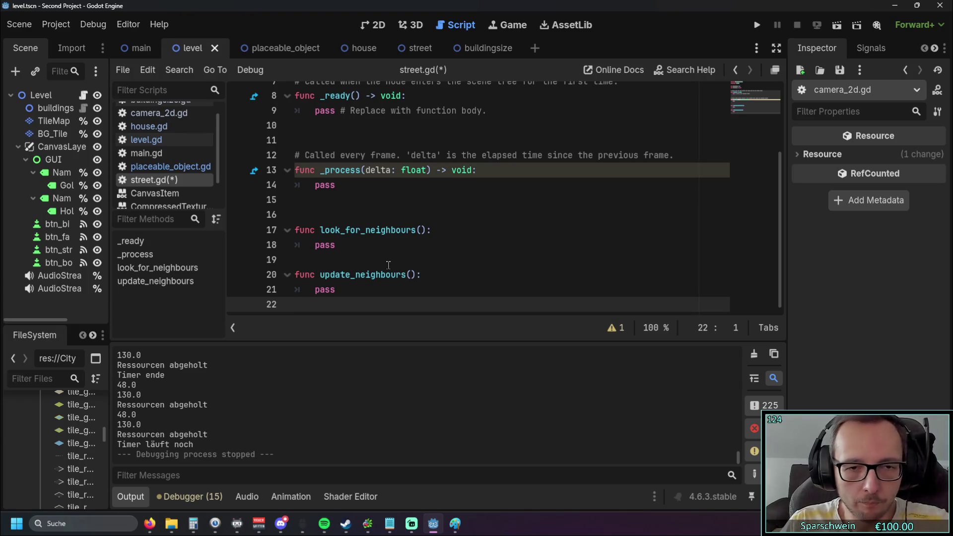
{"action": "scroll", "coordinate": [453, 193], "scroll_direction": "up", "scroll_amount": 3}
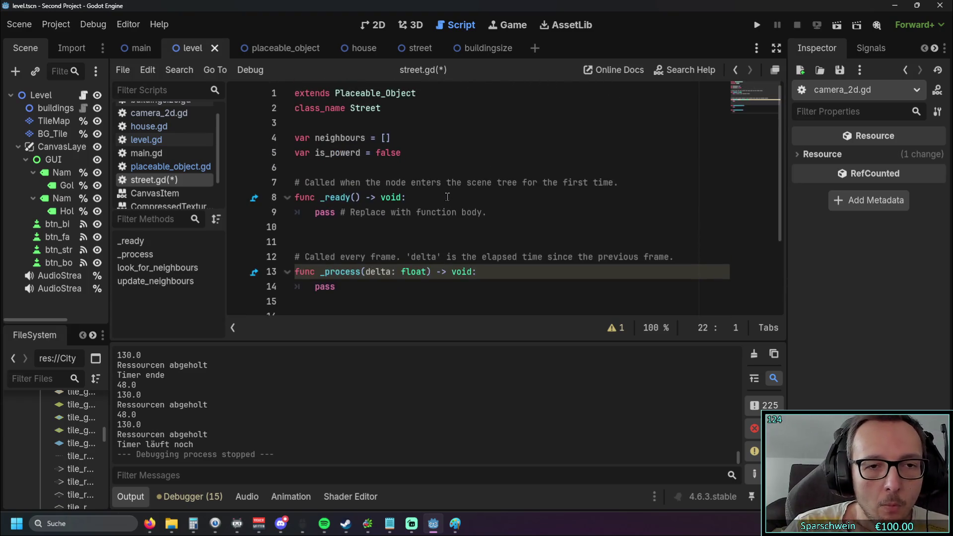
Step: Scroll through street.gd to review the look_for_neighbours and update_neighbours stubs
{"action": "scroll", "coordinate": [456, 194], "scroll_direction": "down", "scroll_amount": 3}
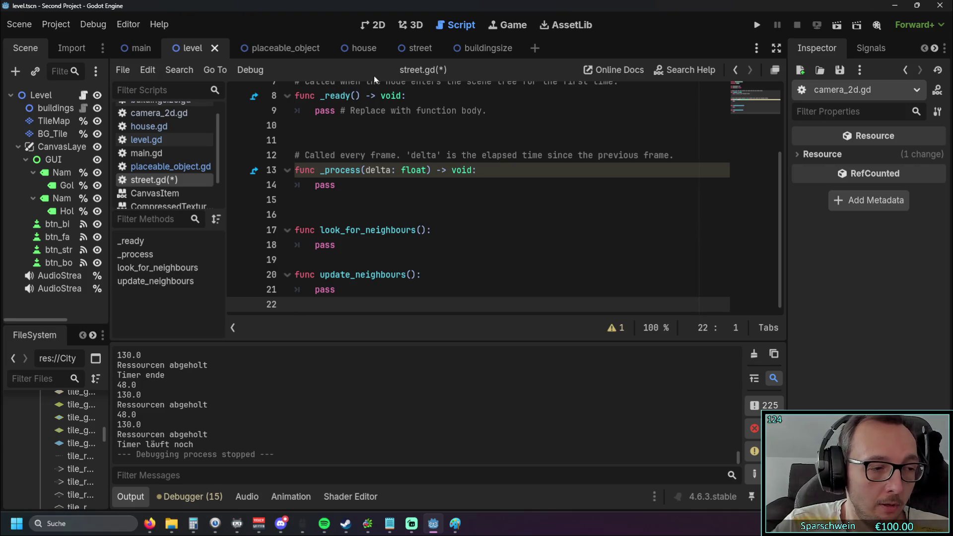
{"action": "scroll", "coordinate": [164, 158], "scroll_direction": "up", "scroll_amount": 1}
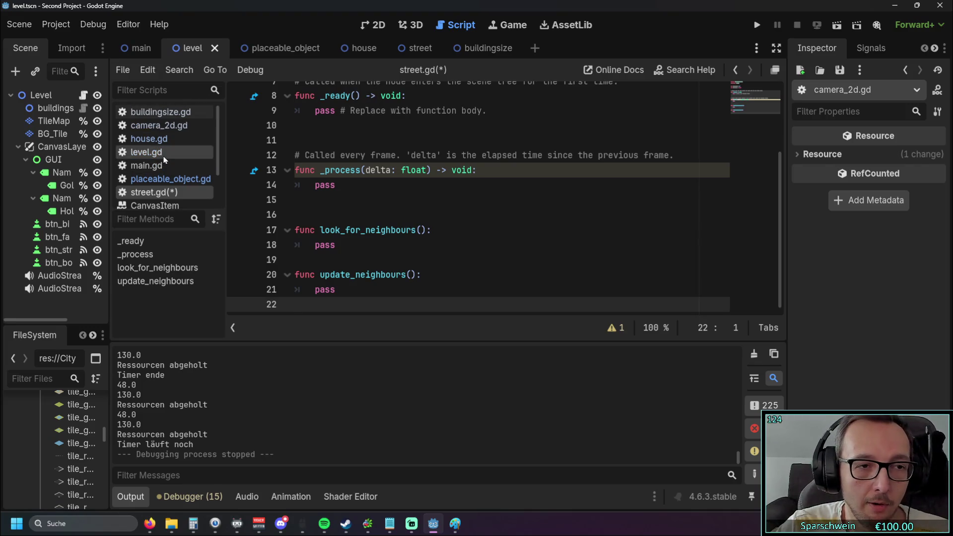
Step: Open level.gd and place the cursor after the points array on line 299
{"action": "left_click", "coordinate": [163, 157]}
{"action": "scroll", "coordinate": [421, 232], "scroll_direction": "up", "scroll_amount": 10}
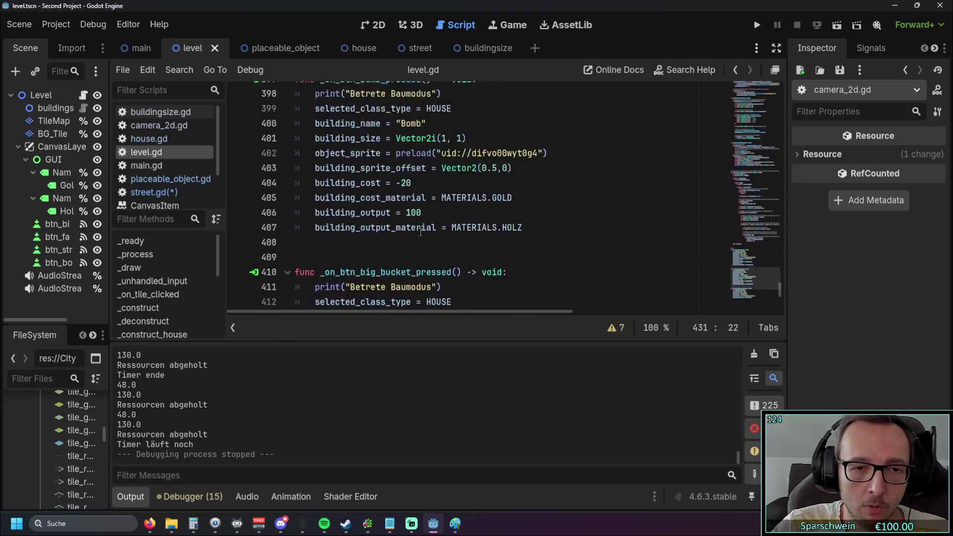
{"action": "scroll", "coordinate": [421, 232], "scroll_direction": "up", "scroll_amount": 15}
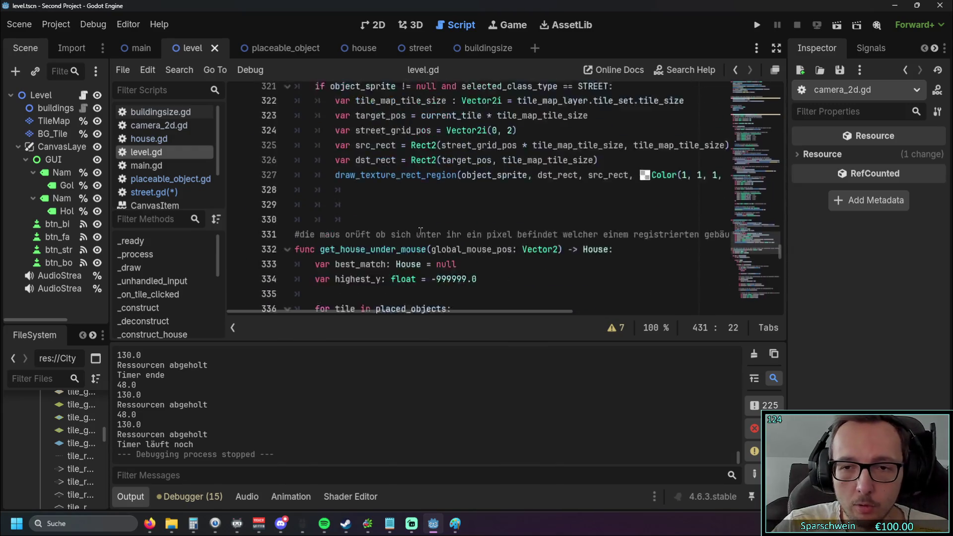
{"action": "scroll", "coordinate": [420, 231], "scroll_direction": "up", "scroll_amount": 3}
{"action": "scroll", "coordinate": [426, 244], "scroll_direction": "down", "scroll_amount": 5}
{"action": "scroll", "coordinate": [442, 260], "scroll_direction": "up", "scroll_amount": 4}
{"action": "scroll", "coordinate": [442, 259], "scroll_direction": "up", "scroll_amount": 3}
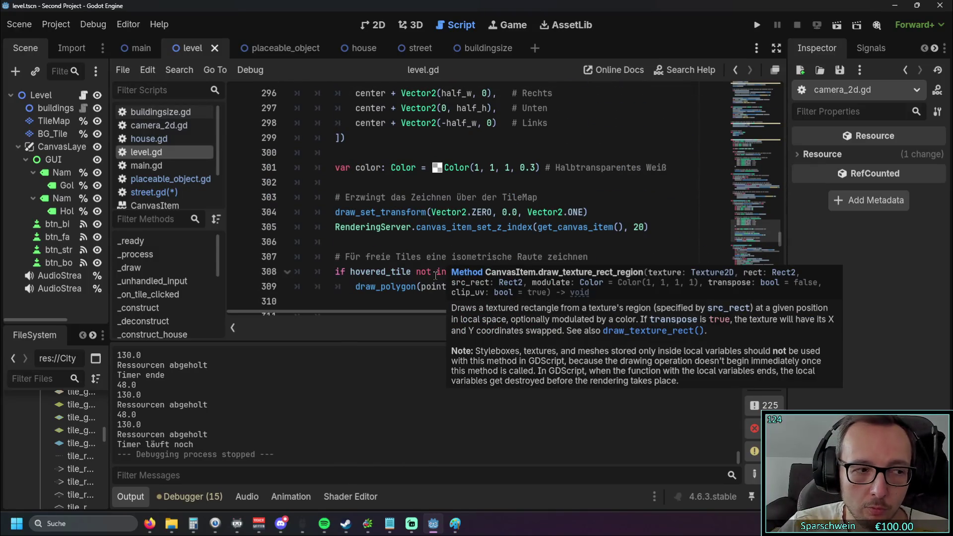
{"action": "scroll", "coordinate": [432, 262], "scroll_direction": "up", "scroll_amount": 3}
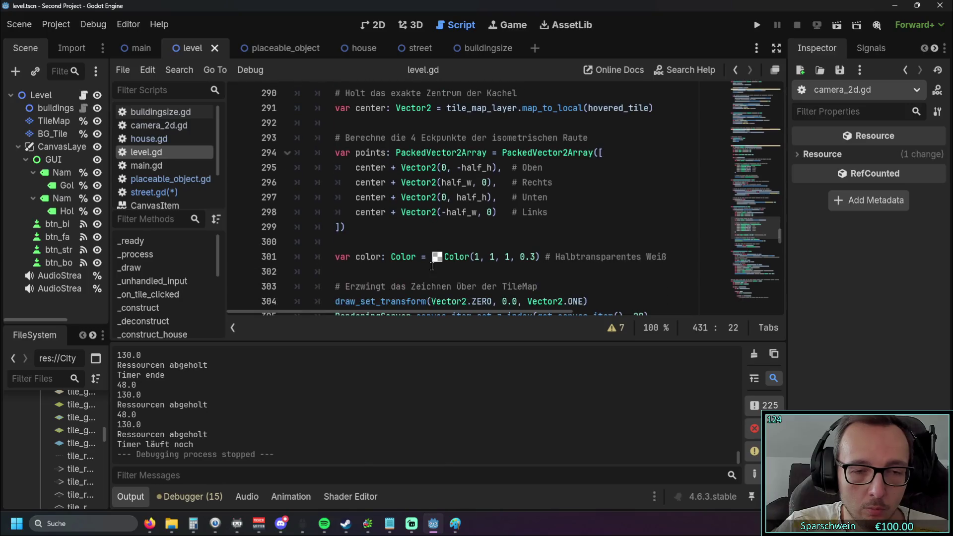
{"action": "left_click", "coordinate": [438, 272]}
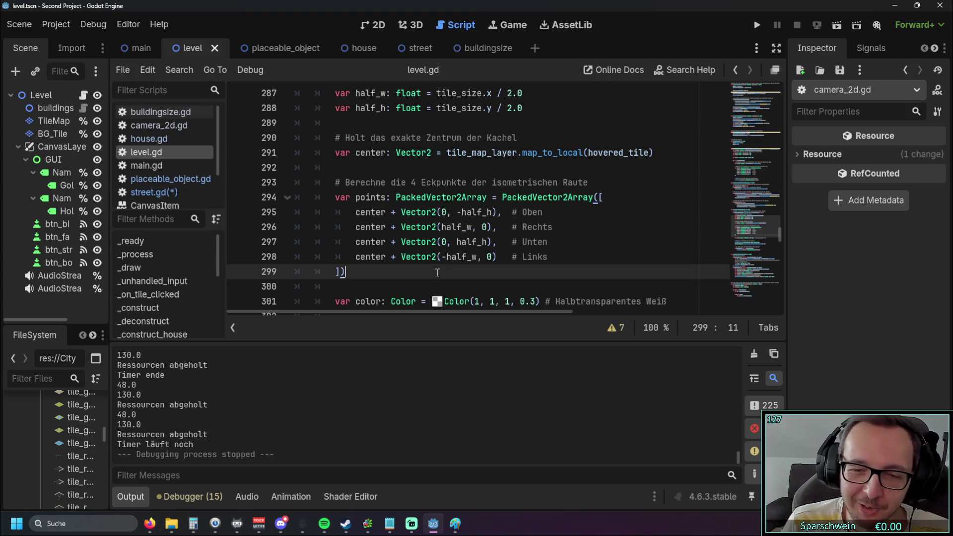
Step: Move the cursor to line 289 and collapse the Output panel to enlarge the code
{"action": "scroll", "coordinate": [412, 272], "scroll_direction": "up", "scroll_amount": 1}
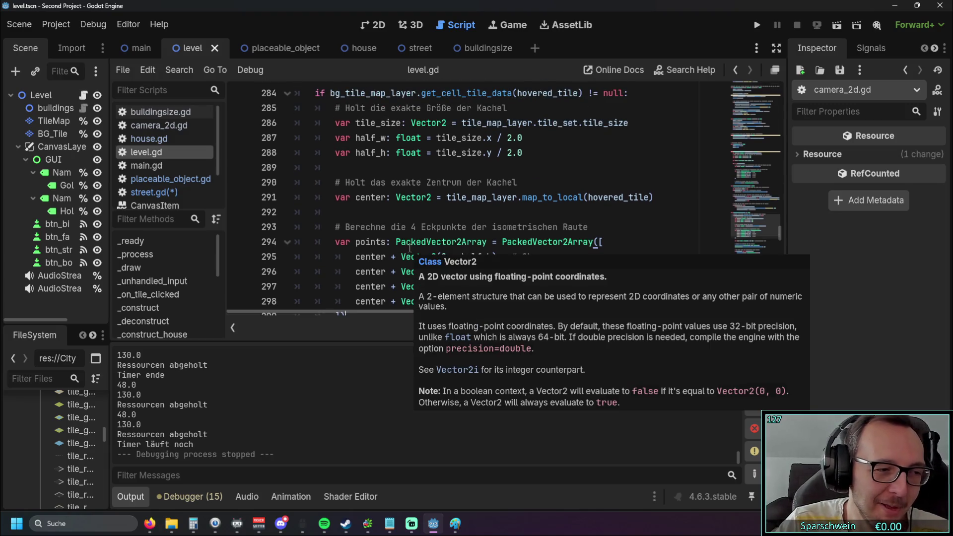
{"action": "scroll", "coordinate": [377, 248], "scroll_direction": "up", "scroll_amount": 1}
{"action": "scroll", "coordinate": [378, 248], "scroll_direction": "up", "scroll_amount": 2}
{"action": "scroll", "coordinate": [377, 248], "scroll_direction": "down", "scroll_amount": 1}
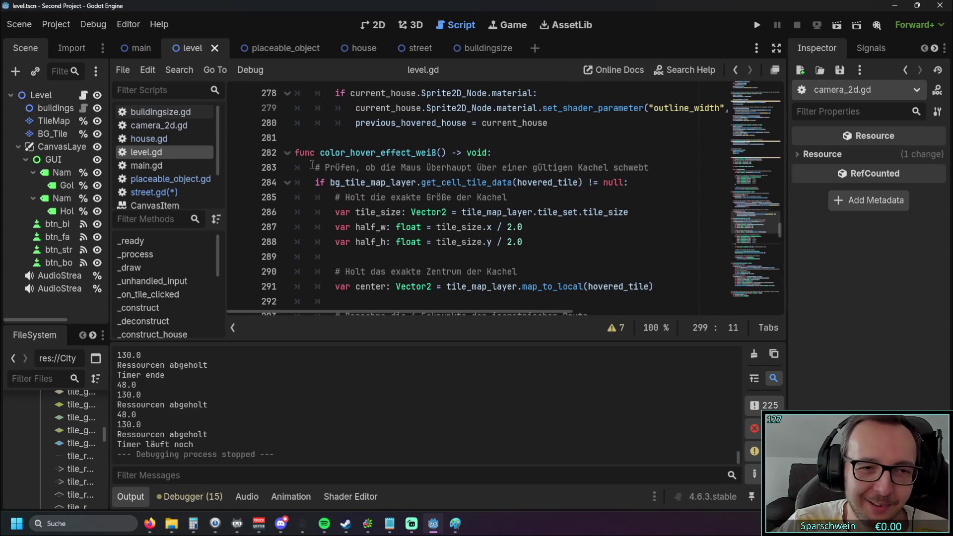
{"action": "left_click", "coordinate": [505, 253]}
{"action": "scroll", "coordinate": [496, 254], "scroll_direction": "up", "scroll_amount": 8}
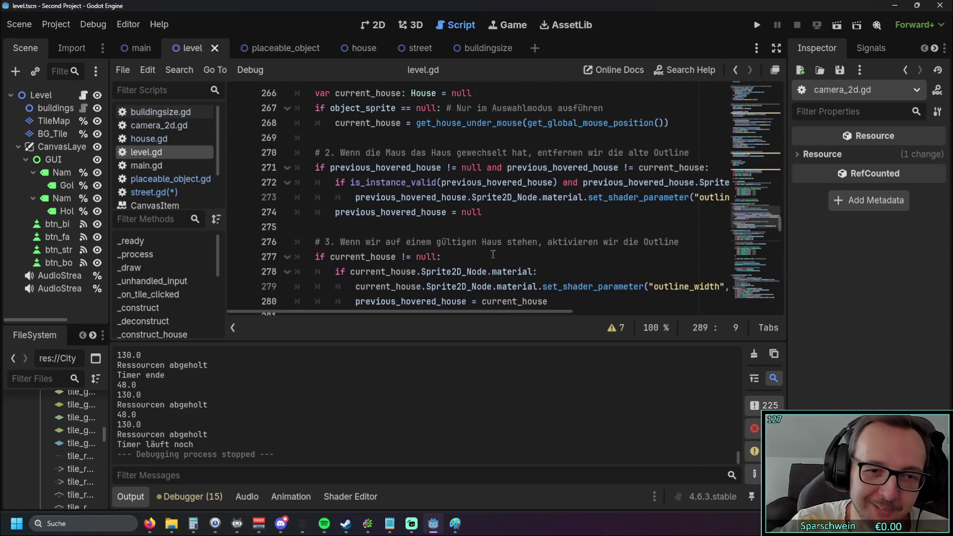
{"action": "left_click", "coordinate": [130, 496]}
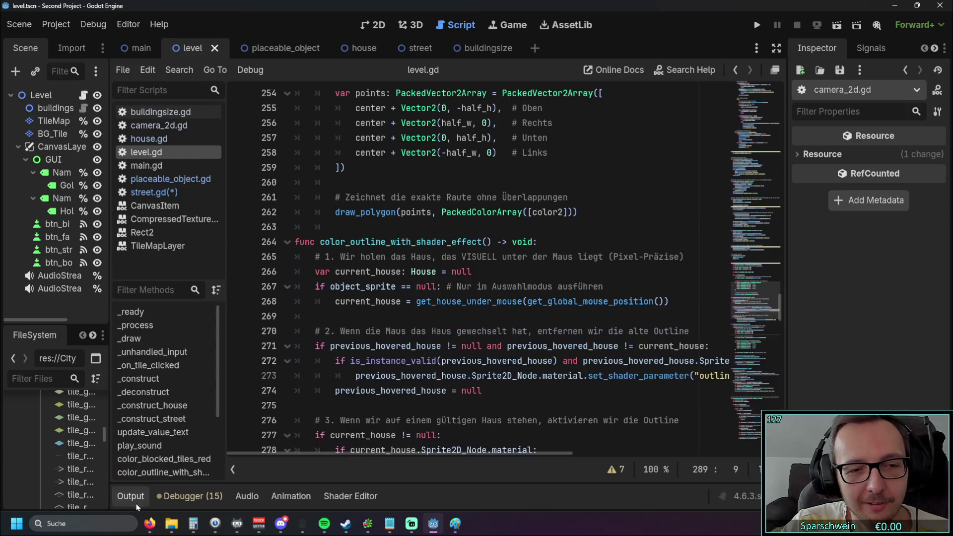
{"action": "scroll", "coordinate": [338, 372], "scroll_direction": "down", "scroll_amount": 3}
{"action": "scroll", "coordinate": [337, 372], "scroll_direction": "up", "scroll_amount": 1}
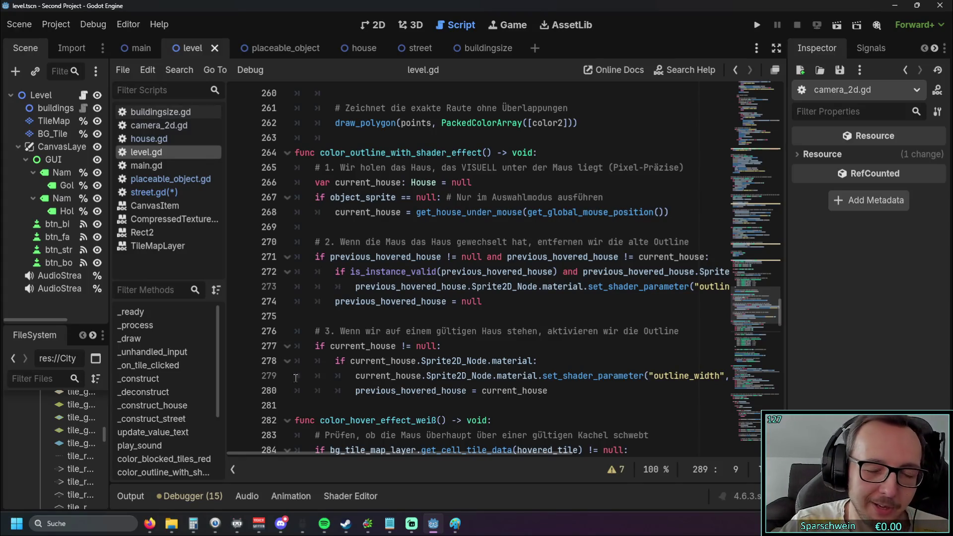
{"action": "scroll", "coordinate": [430, 286], "scroll_direction": "up", "scroll_amount": 5}
{"action": "scroll", "coordinate": [430, 287], "scroll_direction": "up", "scroll_amount": 7}
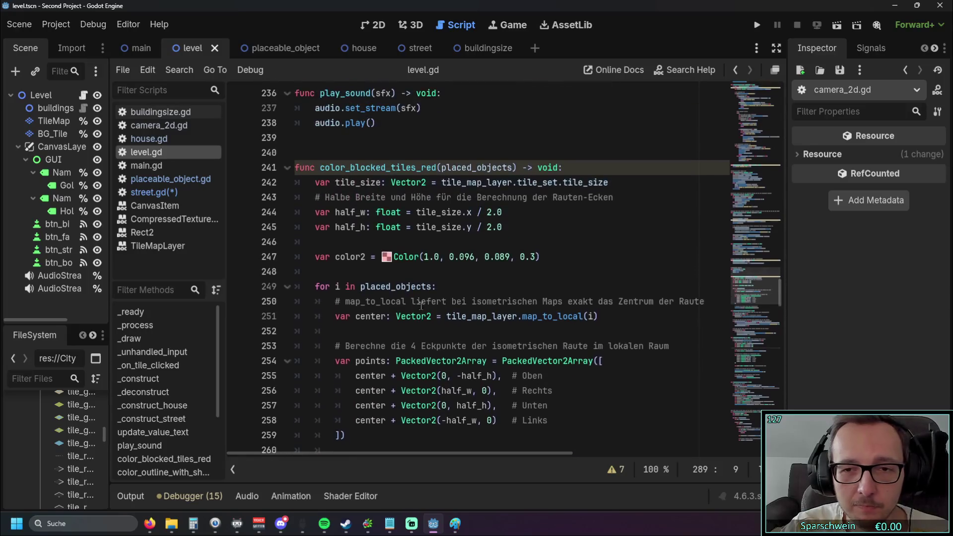
{"action": "scroll", "coordinate": [398, 289], "scroll_direction": "down", "scroll_amount": 5}
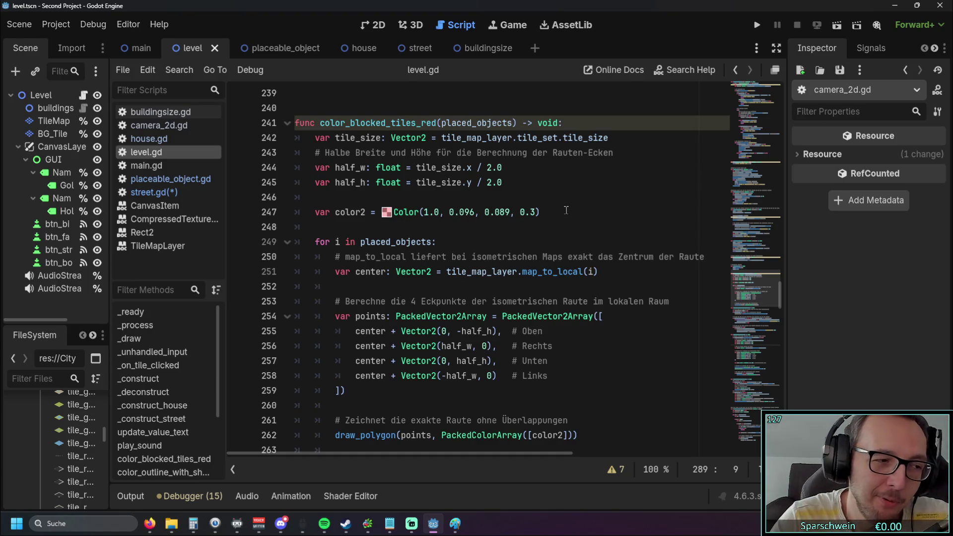
{"action": "scroll", "coordinate": [523, 188], "scroll_direction": "up", "scroll_amount": 2}
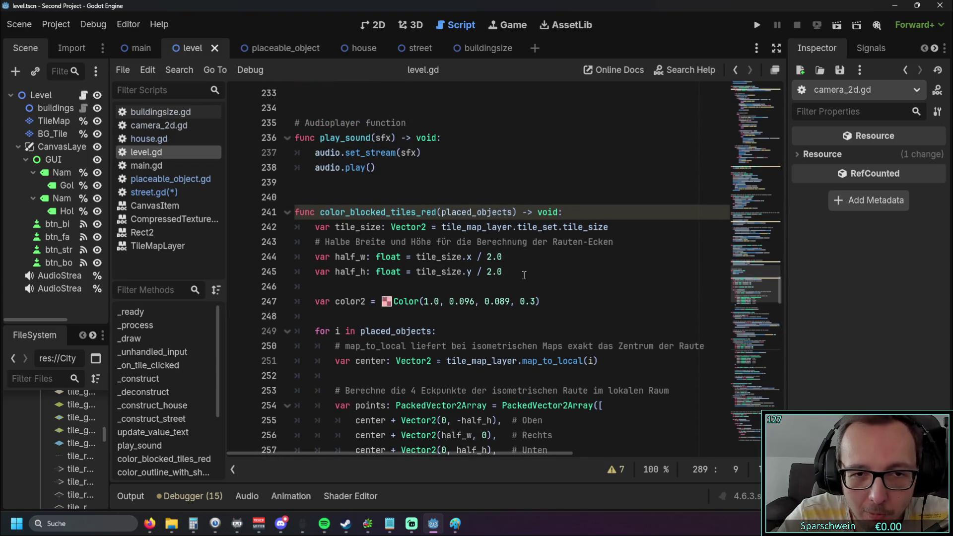
{"action": "scroll", "coordinate": [492, 293], "scroll_direction": "up", "scroll_amount": 3}
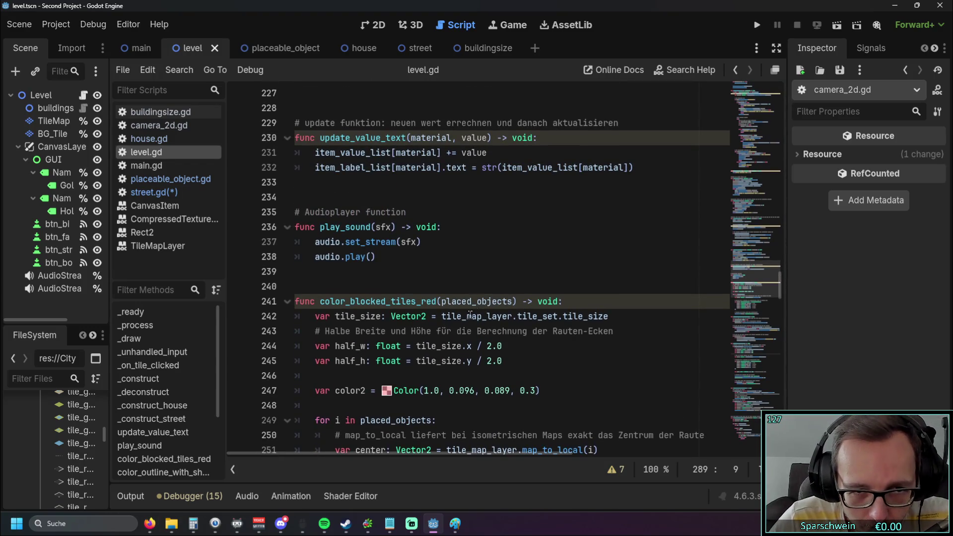
{"action": "scroll", "coordinate": [464, 313], "scroll_direction": "up", "scroll_amount": 2}
{"action": "scroll", "coordinate": [462, 310], "scroll_direction": "up", "scroll_amount": 5}
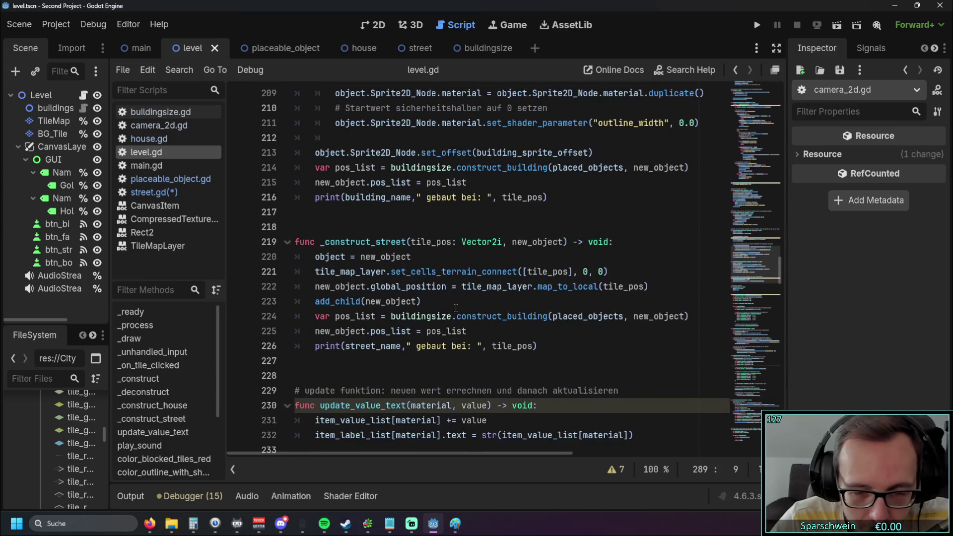
{"action": "scroll", "coordinate": [460, 303], "scroll_direction": "down", "scroll_amount": 8}
{"action": "scroll", "coordinate": [460, 304], "scroll_direction": "down", "scroll_amount": 14}
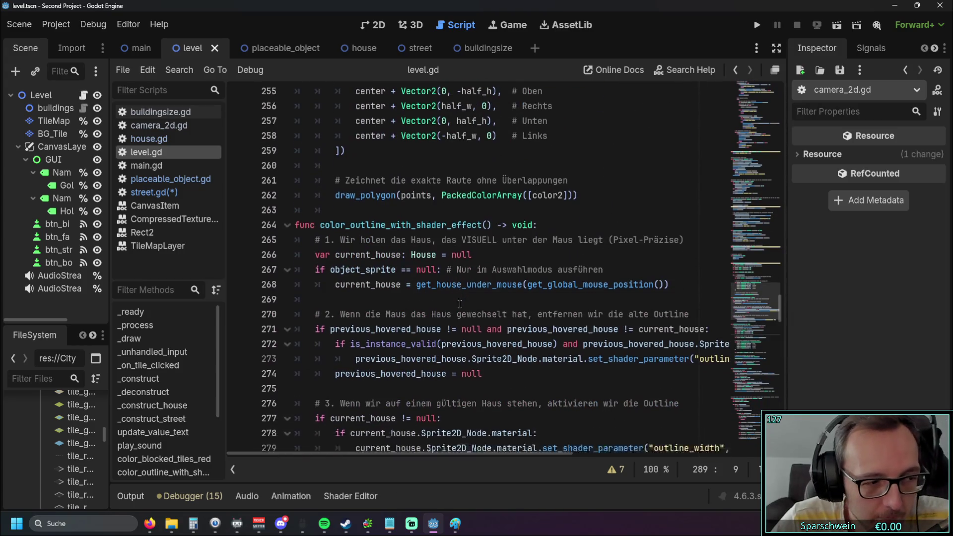
{"action": "scroll", "coordinate": [460, 304], "scroll_direction": "down", "scroll_amount": 4}
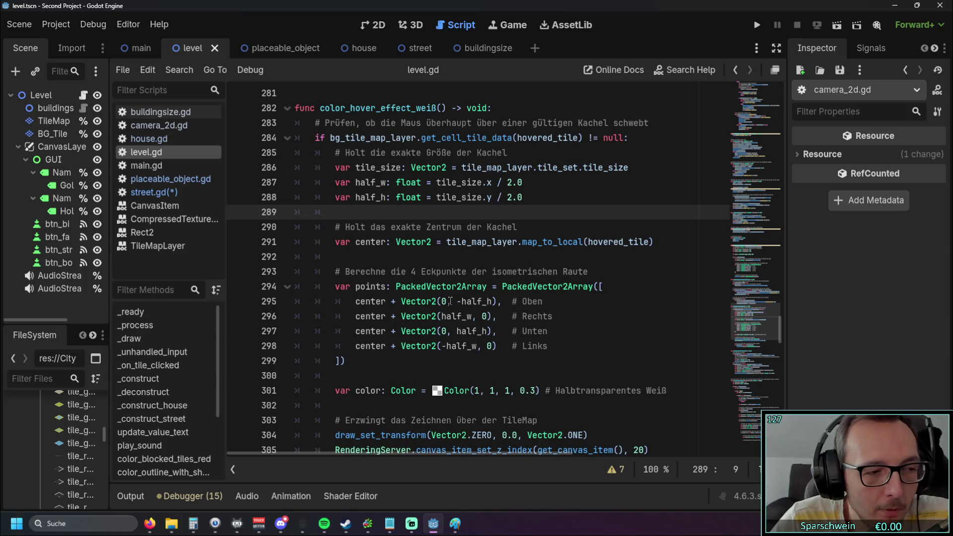
{"action": "scroll", "coordinate": [446, 298], "scroll_direction": "down", "scroll_amount": 3}
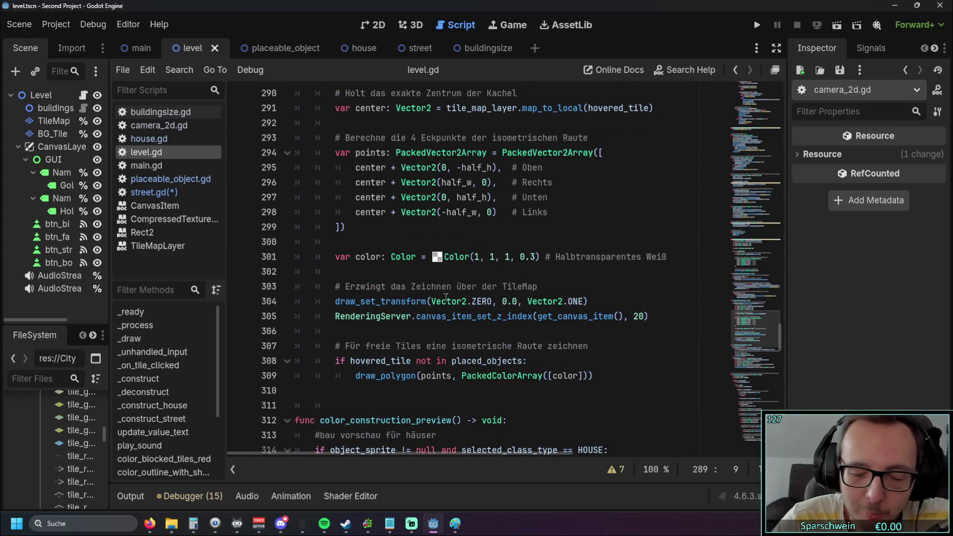
{"action": "scroll", "coordinate": [440, 238], "scroll_direction": "down", "scroll_amount": 1}
{"action": "scroll", "coordinate": [440, 238], "scroll_direction": "down", "scroll_amount": 20}
{"action": "scroll", "coordinate": [437, 256], "scroll_direction": "up", "scroll_amount": 12}
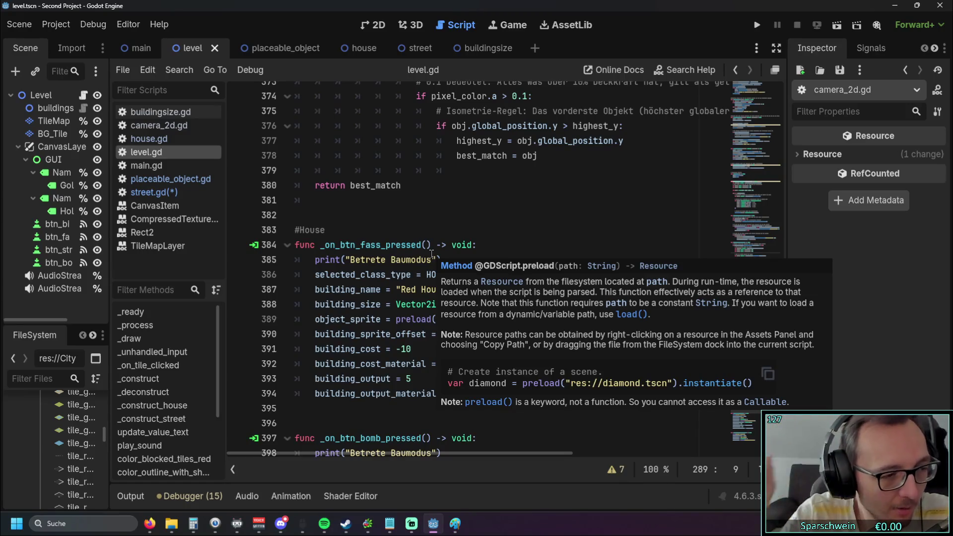
{"action": "scroll", "coordinate": [431, 254], "scroll_direction": "up", "scroll_amount": 3}
{"action": "left_click_drag", "start_coordinate": [370, 334], "coordinate": [315, 230]}
{"action": "scroll", "coordinate": [371, 260], "scroll_direction": "up", "scroll_amount": 2}
{"action": "left_click", "coordinate": [371, 260]}
{"action": "scroll", "coordinate": [362, 266], "scroll_direction": "up", "scroll_amount": 7}
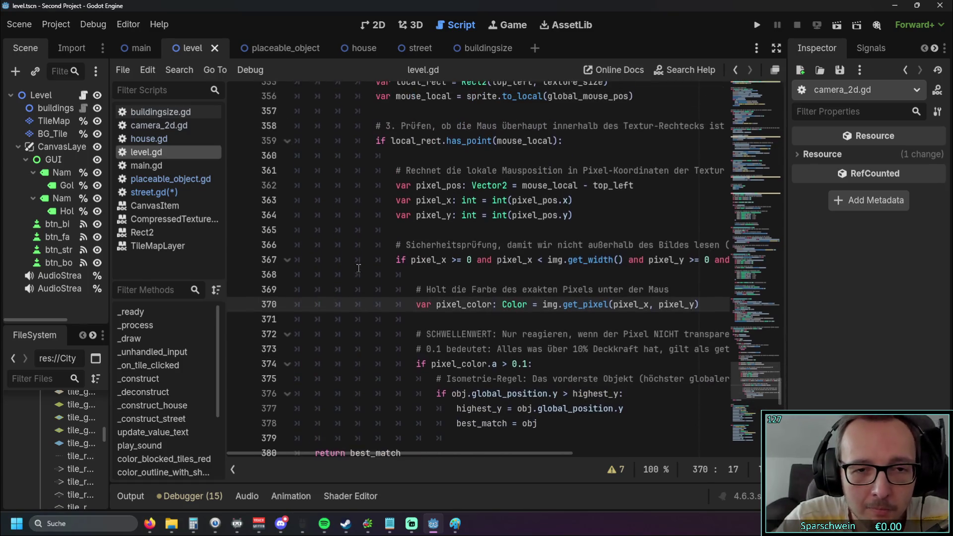
{"action": "scroll", "coordinate": [358, 271], "scroll_direction": "up", "scroll_amount": 8}
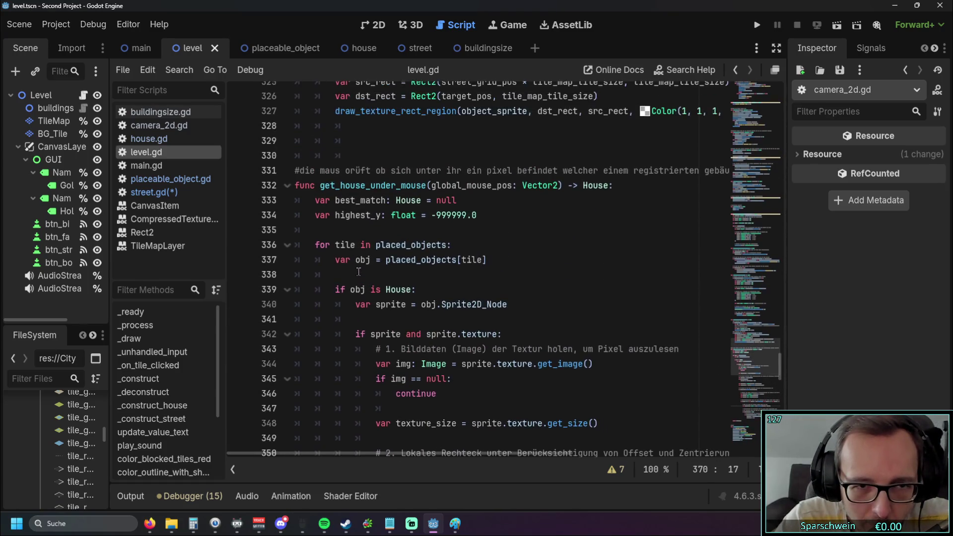
{"action": "scroll", "coordinate": [358, 273], "scroll_direction": "up", "scroll_amount": 2}
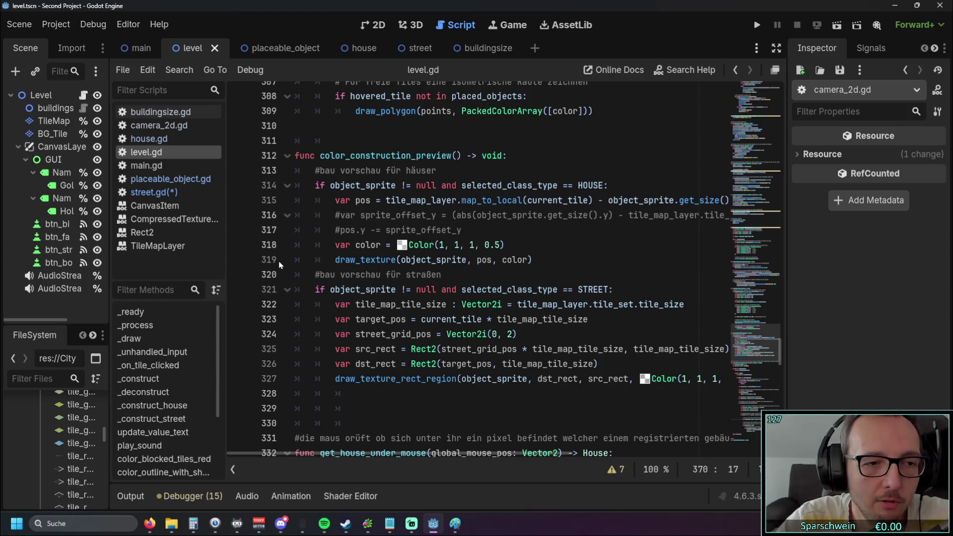
{"action": "scroll", "coordinate": [297, 258], "scroll_direction": "up", "scroll_amount": 4}
{"action": "scroll", "coordinate": [297, 240], "scroll_direction": "down", "scroll_amount": 5}
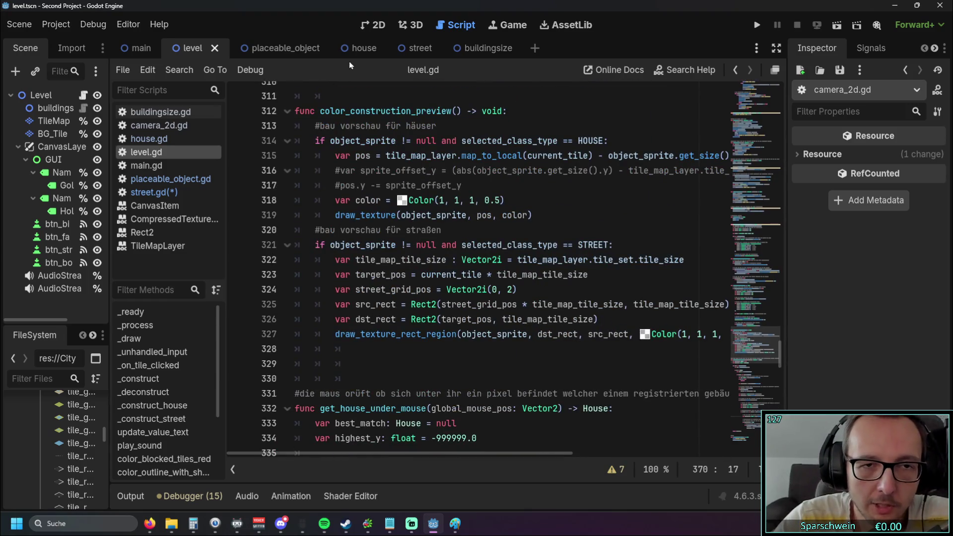
Step: Check the house, placeable_object, level and street scenes, ending on placeable_object
{"action": "left_click", "coordinate": [353, 49]}
{"action": "left_click", "coordinate": [272, 50]}
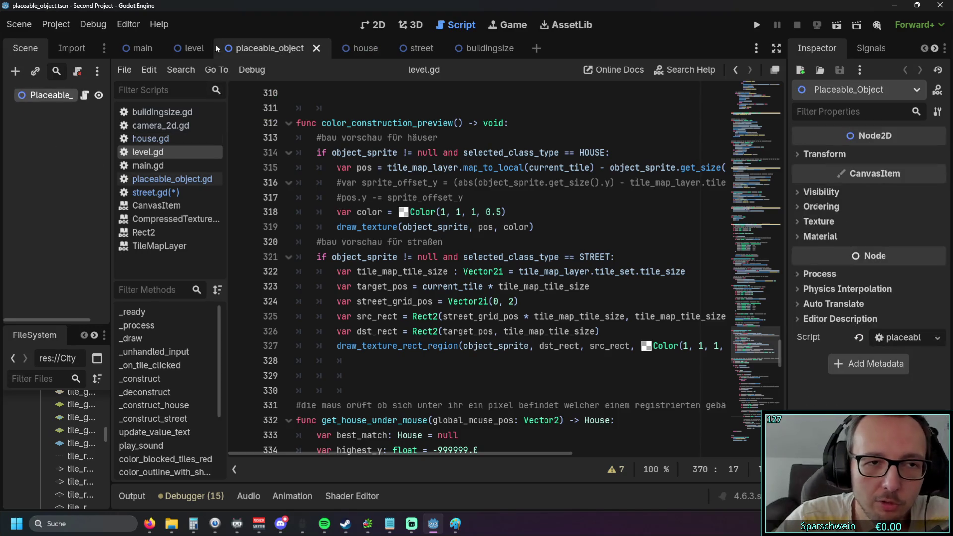
{"action": "left_click", "coordinate": [182, 52]}
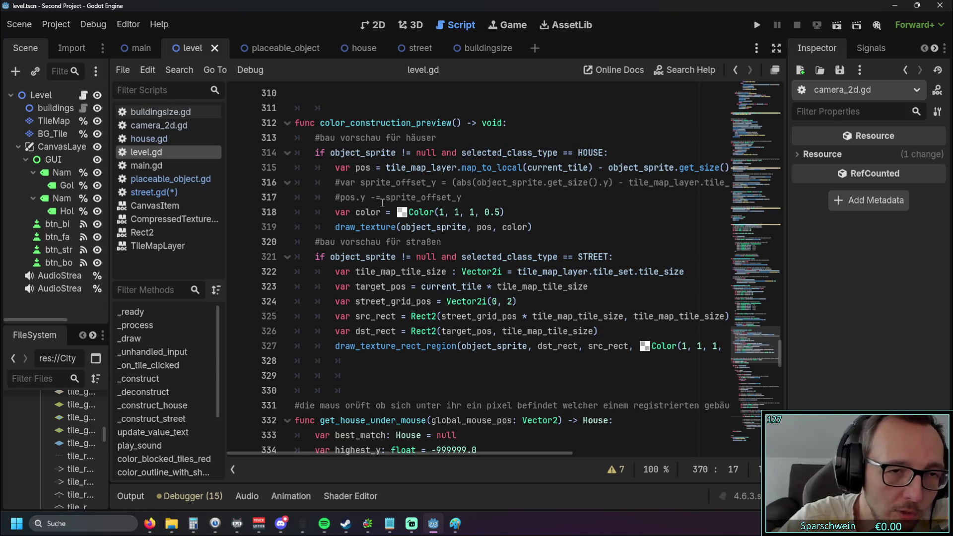
{"action": "left_click", "coordinate": [420, 48]}
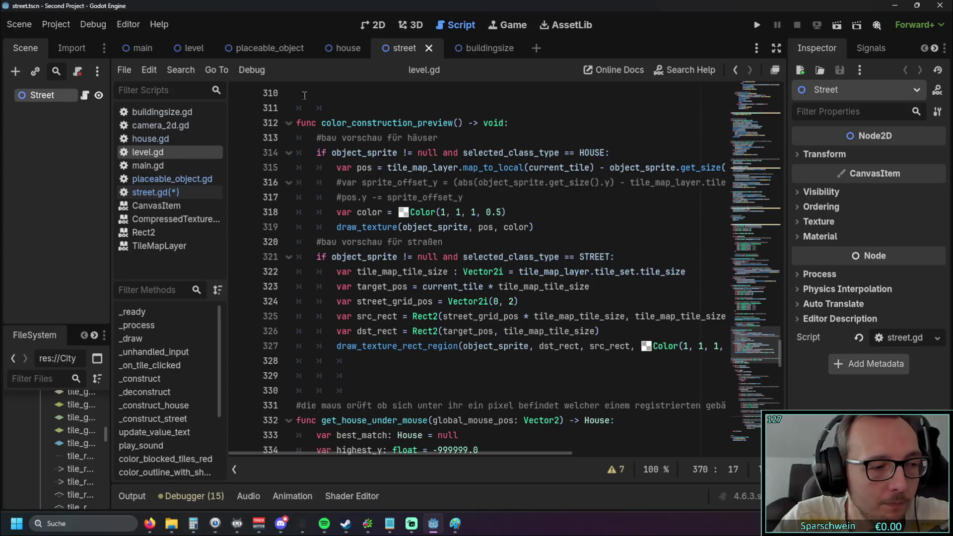
{"action": "left_click", "coordinate": [249, 49]}
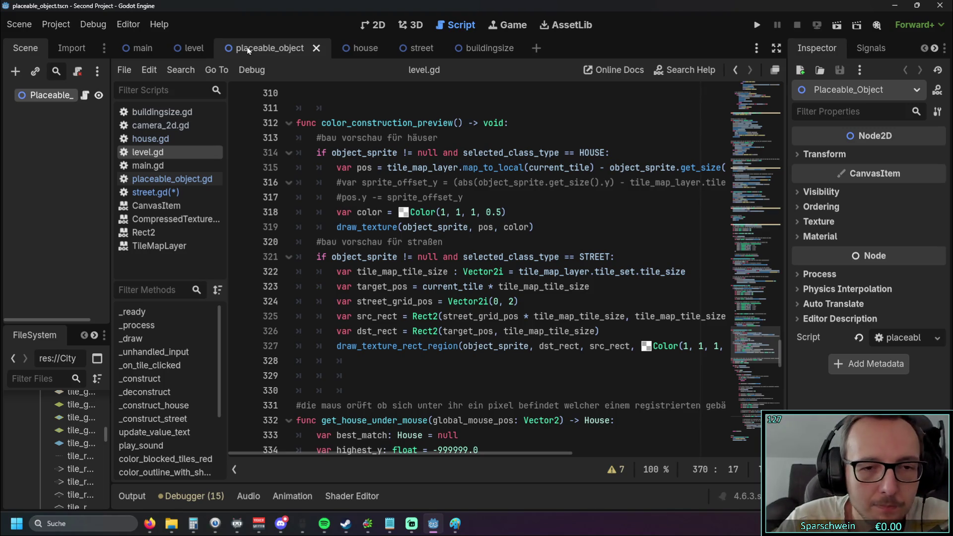
{"action": "scroll", "coordinate": [348, 215], "scroll_direction": "down", "scroll_amount": 10}
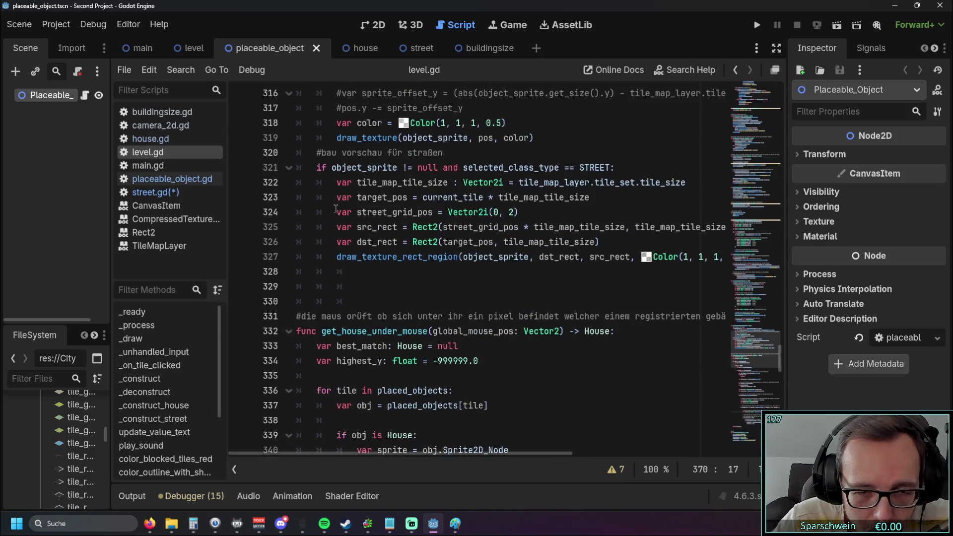
{"action": "scroll", "coordinate": [348, 215], "scroll_direction": "down", "scroll_amount": 20}
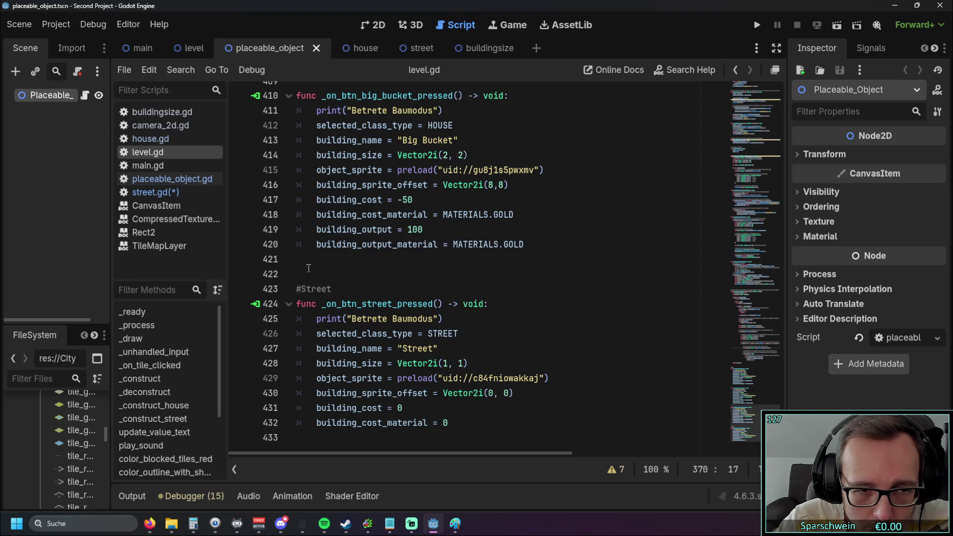
{"action": "left_click", "coordinate": [289, 305]}
{"action": "left_click", "coordinate": [288, 305]}
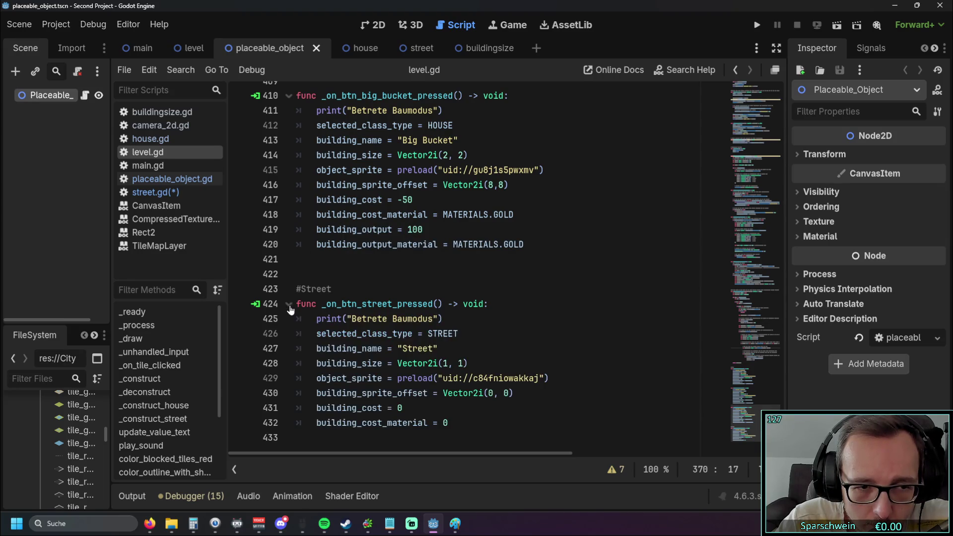
{"action": "scroll", "coordinate": [413, 248], "scroll_direction": "up", "scroll_amount": 5}
{"action": "scroll", "coordinate": [413, 248], "scroll_direction": "up", "scroll_amount": 15}
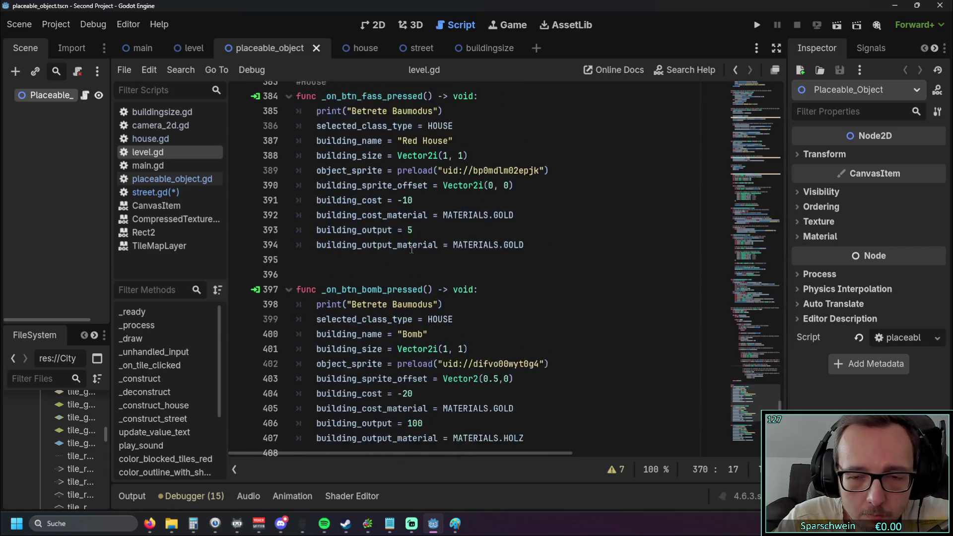
{"action": "scroll", "coordinate": [410, 250], "scroll_direction": "up", "scroll_amount": 3}
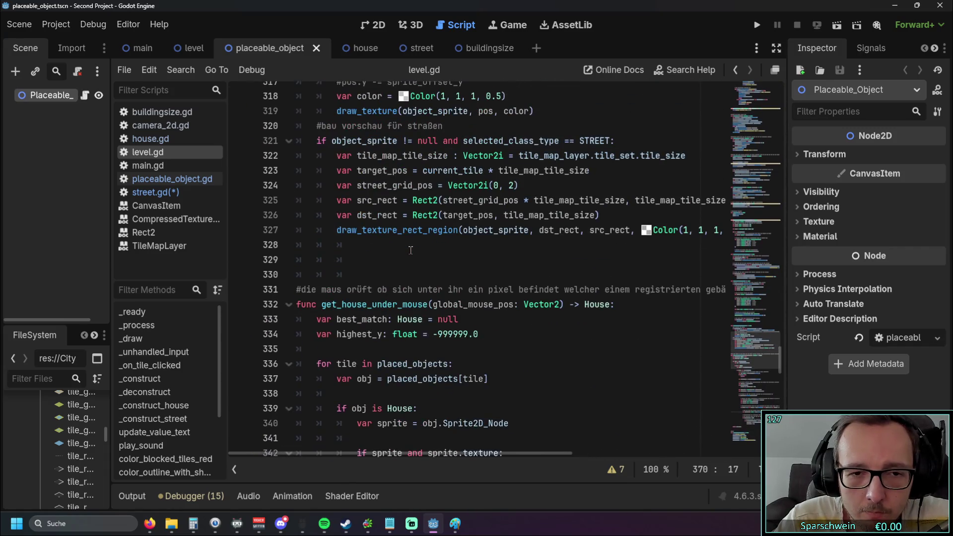
{"action": "scroll", "coordinate": [410, 250], "scroll_direction": "up", "scroll_amount": 3}
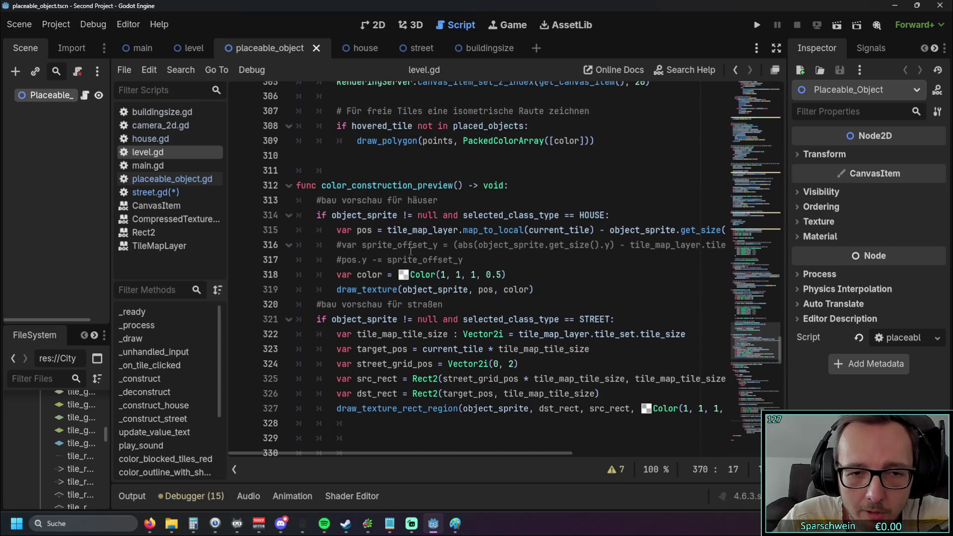
{"action": "left_click", "coordinate": [487, 48]}
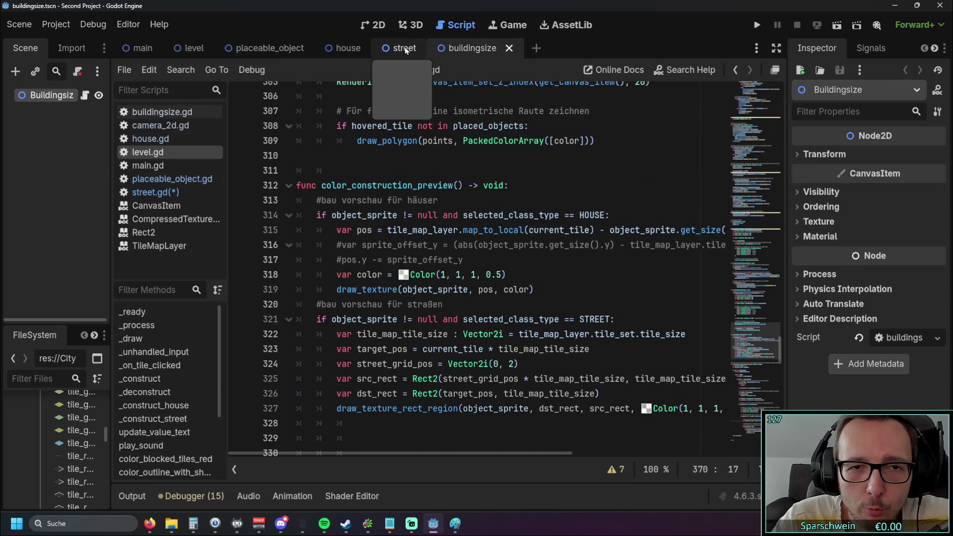
{"action": "left_click", "coordinate": [343, 49]}
{"action": "left_click", "coordinate": [268, 49]}
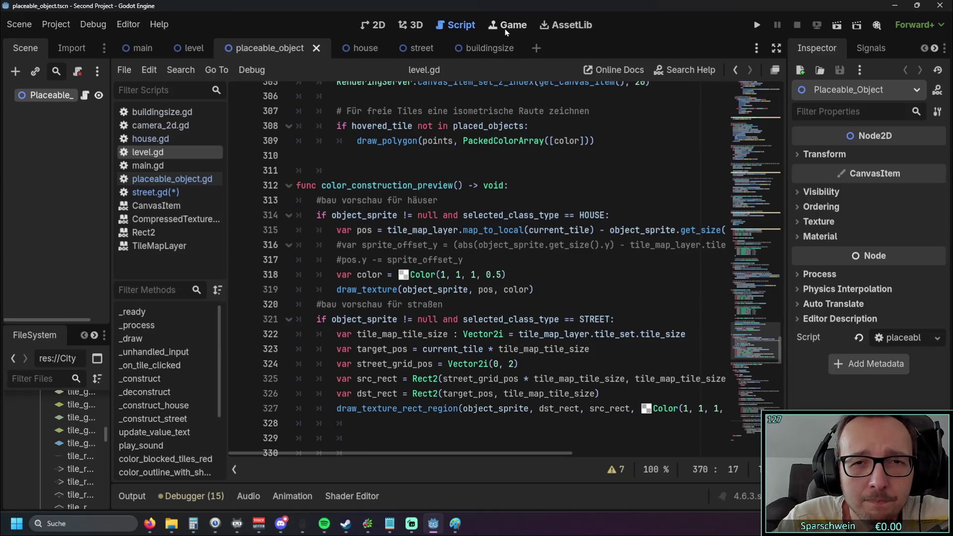
{"action": "left_click", "coordinate": [420, 48]}
{"action": "left_click", "coordinate": [269, 48]}
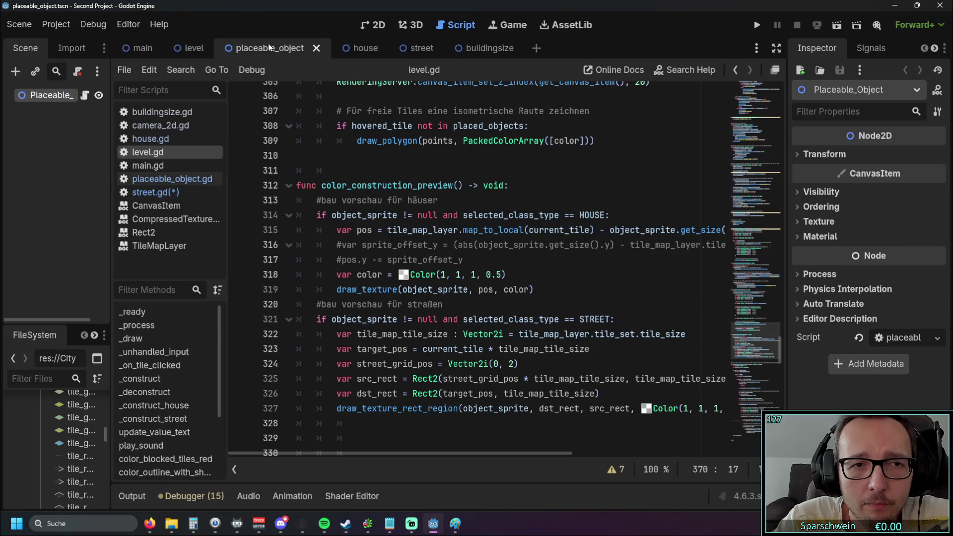
{"action": "left_click", "coordinate": [421, 48]}
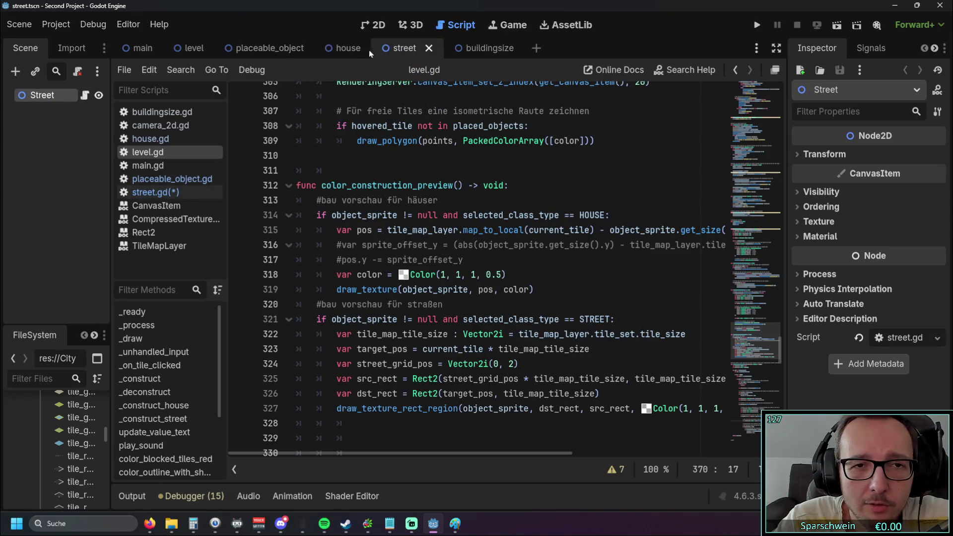
{"action": "left_click", "coordinate": [265, 48]}
{"action": "left_click", "coordinate": [421, 48]}
{"action": "left_click", "coordinate": [365, 48]}
{"action": "left_click", "coordinate": [266, 49]}
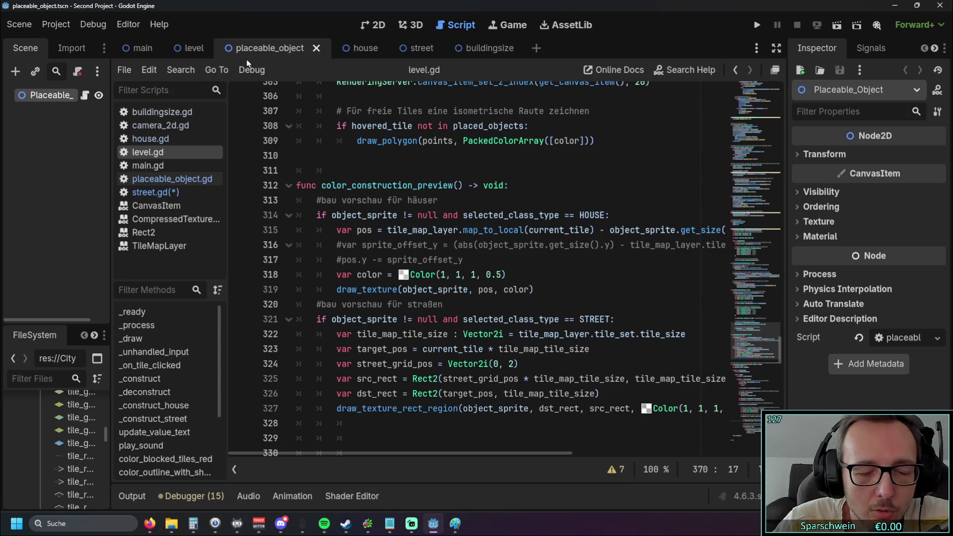
{"action": "left_click", "coordinate": [139, 49]}
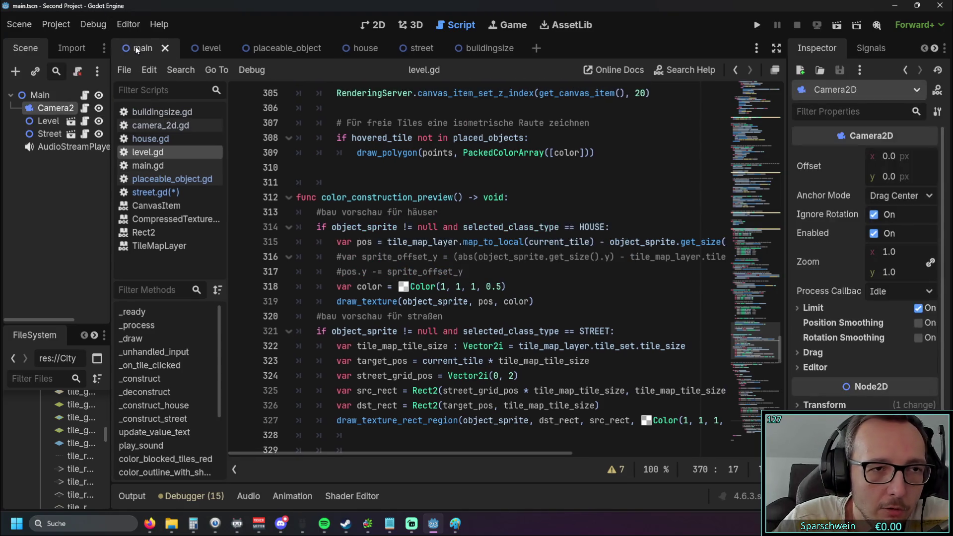
{"action": "left_click", "coordinate": [277, 54]}
{"action": "left_click", "coordinate": [160, 125]}
{"action": "scroll", "coordinate": [407, 204], "scroll_direction": "down", "scroll_amount": 13}
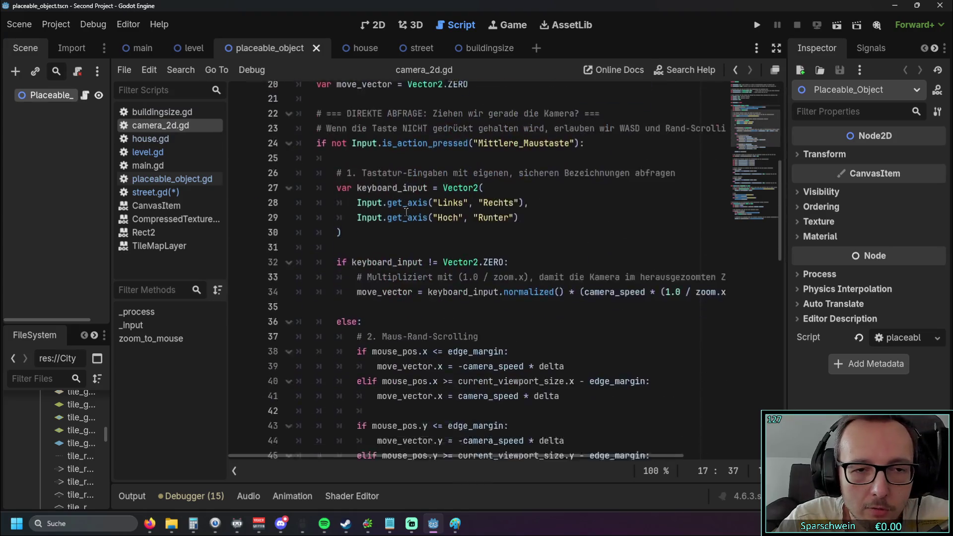
{"action": "scroll", "coordinate": [408, 204], "scroll_direction": "down", "scroll_amount": 10}
{"action": "scroll", "coordinate": [421, 213], "scroll_direction": "up", "scroll_amount": 12}
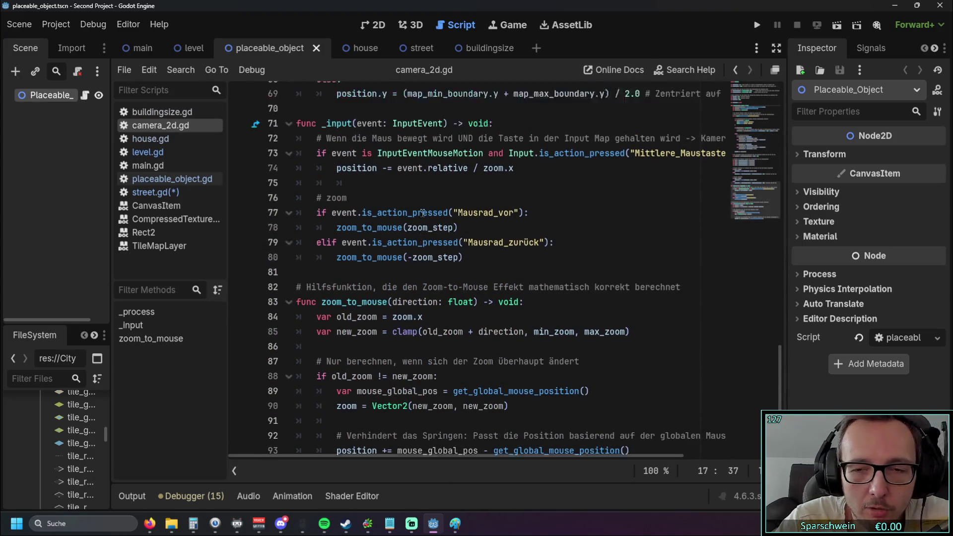
{"action": "scroll", "coordinate": [421, 213], "scroll_direction": "up", "scroll_amount": 12}
{"action": "scroll", "coordinate": [403, 196], "scroll_direction": "down", "scroll_amount": 7}
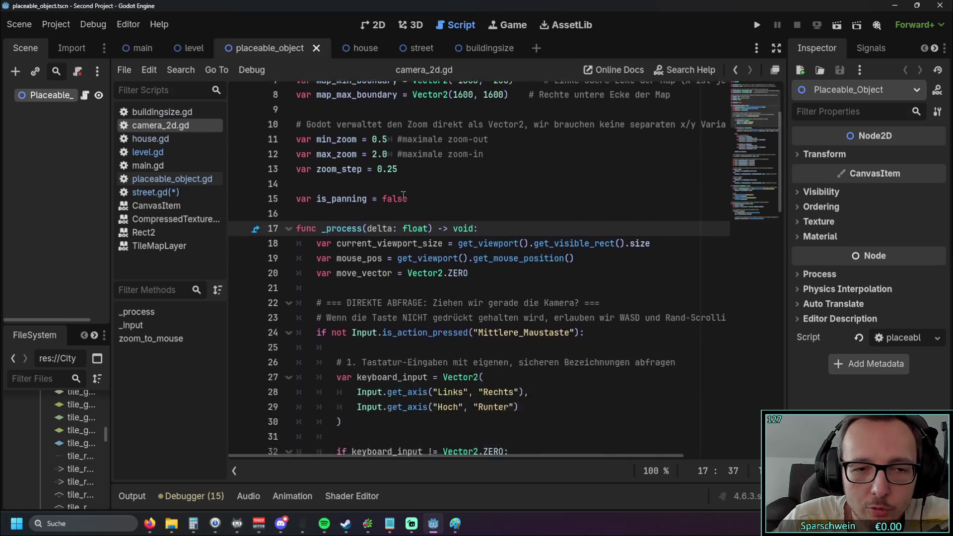
{"action": "scroll", "coordinate": [404, 195], "scroll_direction": "down", "scroll_amount": 16}
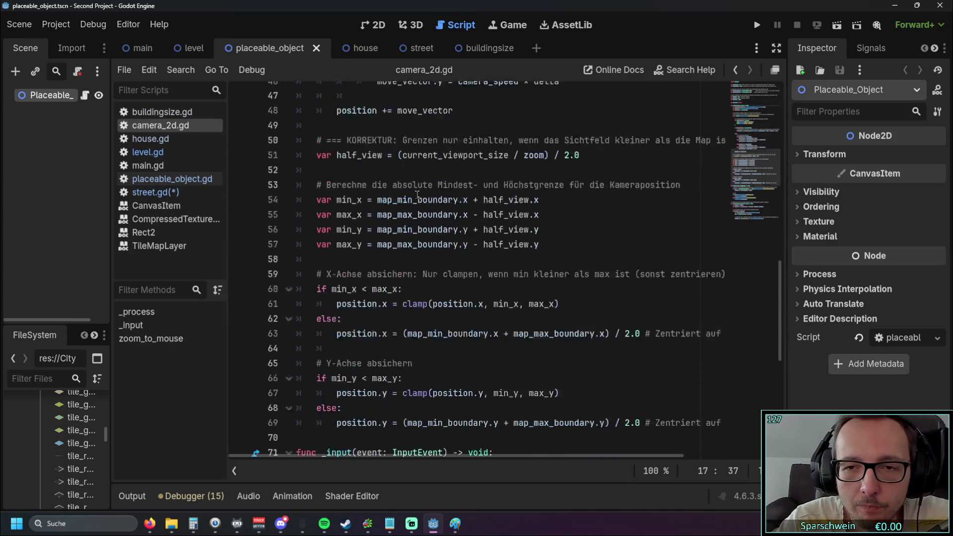
{"action": "scroll", "coordinate": [417, 199], "scroll_direction": "up", "scroll_amount": 7}
{"action": "left_click", "coordinate": [166, 157]}
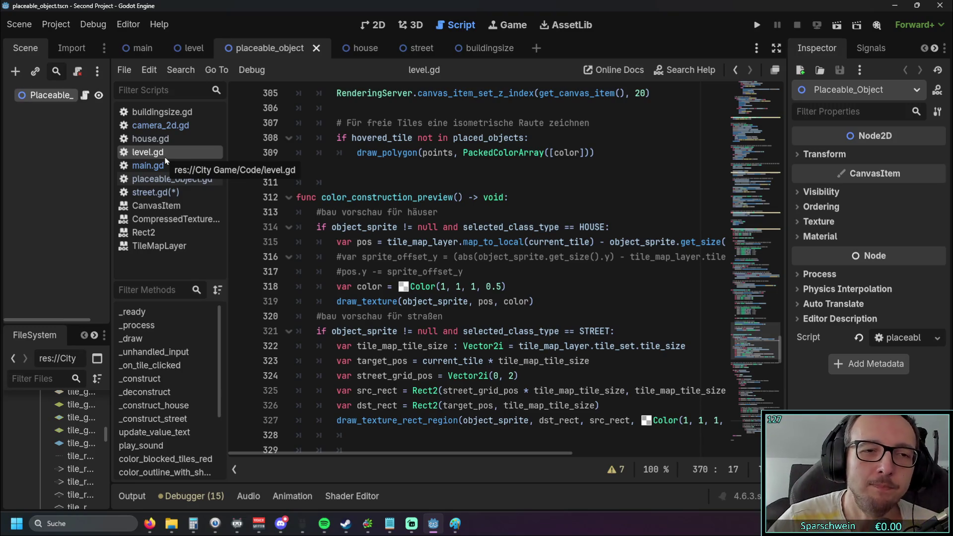
{"action": "left_click", "coordinate": [756, 25]}
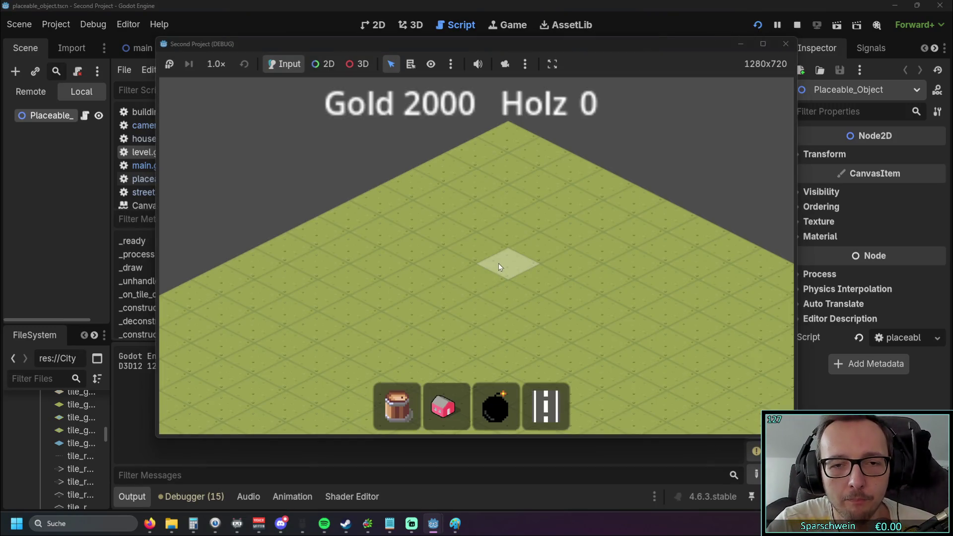
Step: Build five red houses in a diagonal row and lay a street alongside them
{"action": "left_click_drag", "start_coordinate": [466, 326], "coordinate": [465, 225]}
{"action": "left_click", "coordinate": [444, 406]}
{"action": "mouse_move", "coordinate": [395, 282]}
{"action": "left_mouse_down"}
{"action": "mouse_move", "coordinate": [386, 287]}
{"action": "mouse_move", "coordinate": [460, 256]}
{"action": "mouse_move", "coordinate": [504, 274]}
{"action": "mouse_move", "coordinate": [508, 290]}
{"action": "mouse_move", "coordinate": [516, 246]}
{"action": "left_mouse_up"}
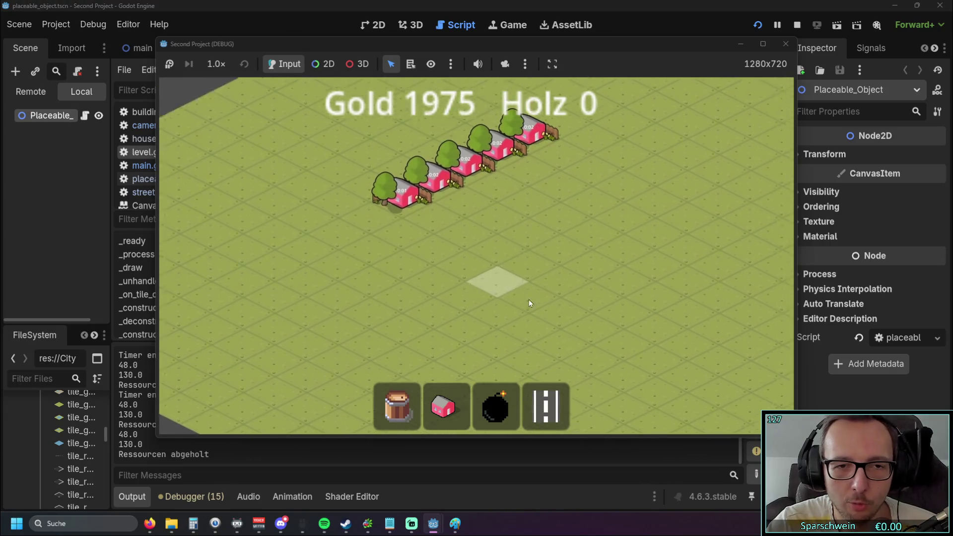
{"action": "left_click", "coordinate": [546, 406]}
{"action": "mouse_move", "coordinate": [415, 286]}
{"action": "left_mouse_down"}
{"action": "mouse_move", "coordinate": [555, 213]}
{"action": "mouse_move", "coordinate": [641, 184]}
{"action": "mouse_move", "coordinate": [625, 240]}
{"action": "left_mouse_up"}
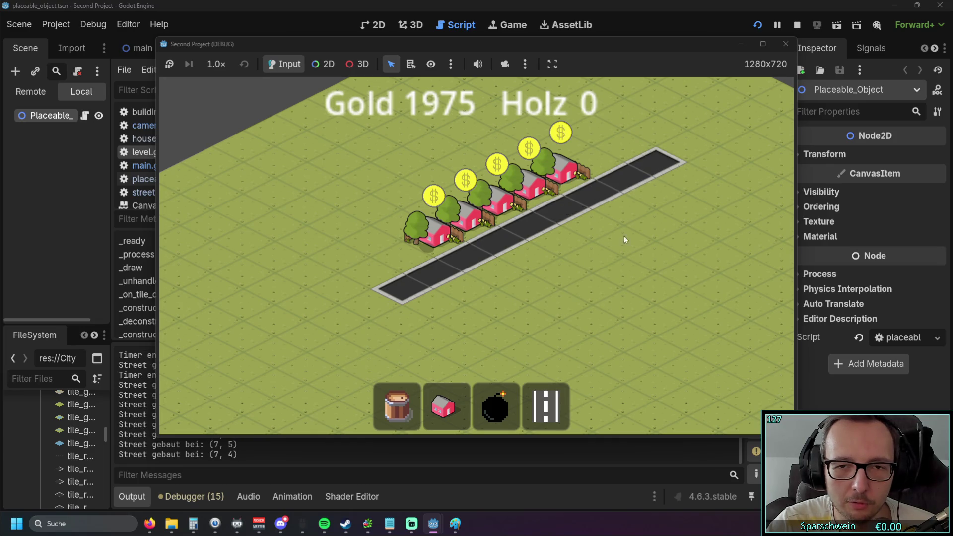
{"action": "right_click", "coordinate": [625, 240]}
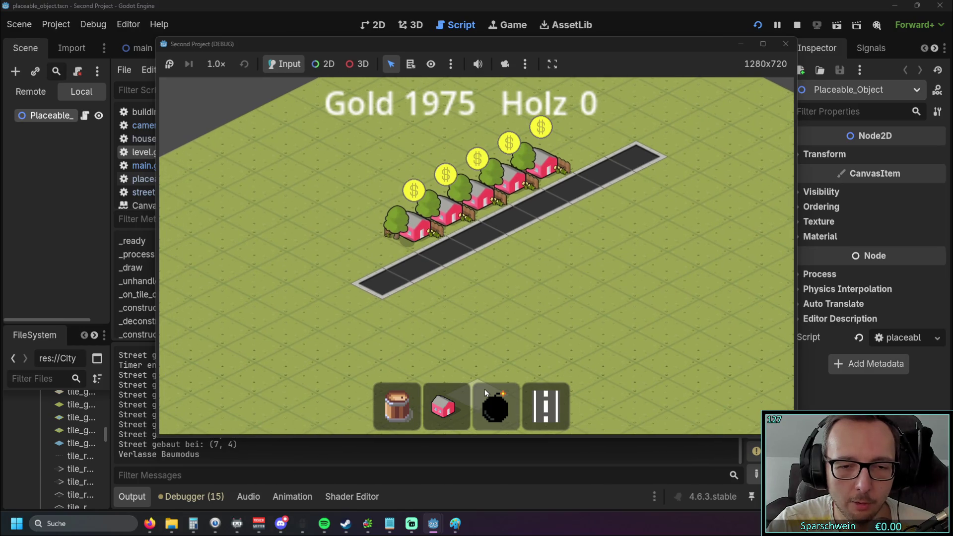
Step: Place the bomb building beside the street's upper end and view the layout
{"action": "left_click", "coordinate": [495, 406]}
{"action": "left_click", "coordinate": [672, 139]}
{"action": "left_click_drag", "start_coordinate": [672, 140], "coordinate": [649, 199]}
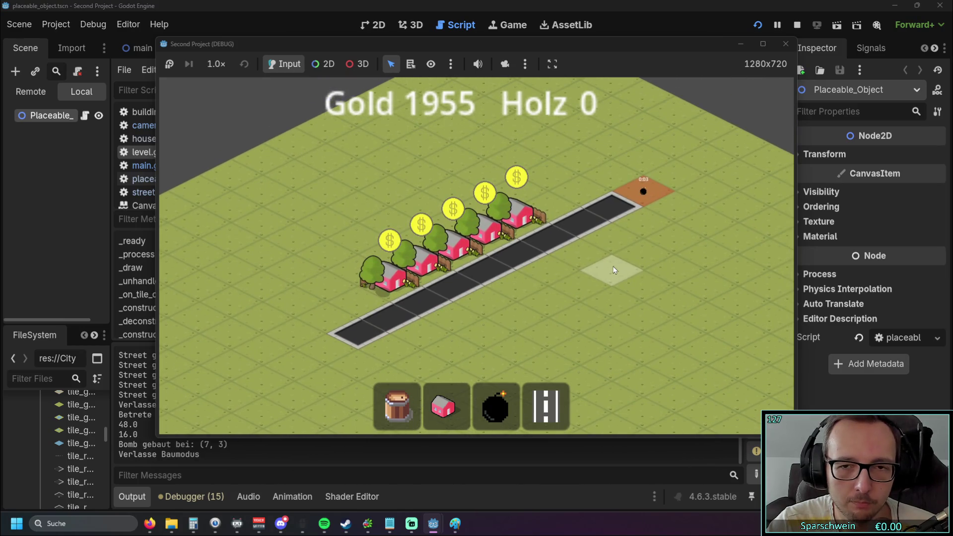
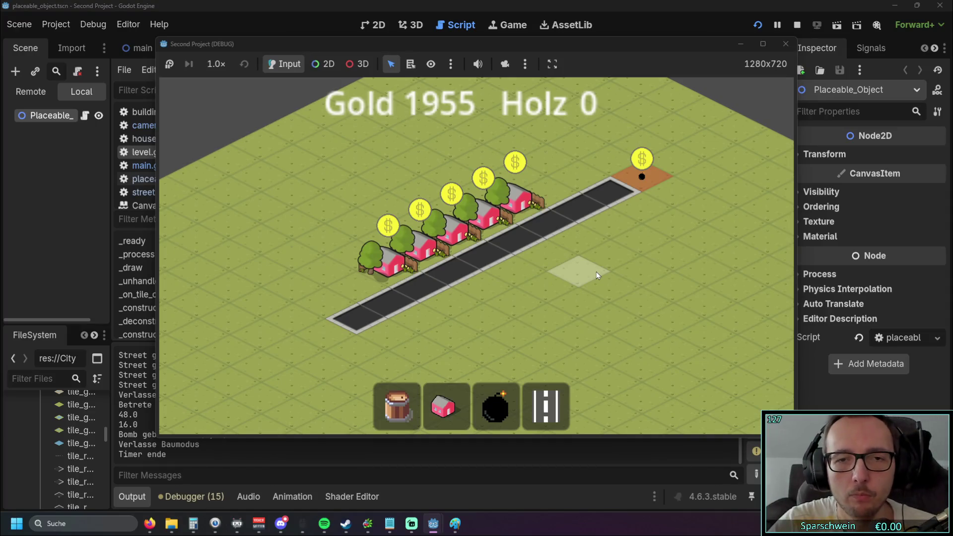
Step: Close the debug game window to stop the test run
{"action": "left_click", "coordinate": [786, 44]}
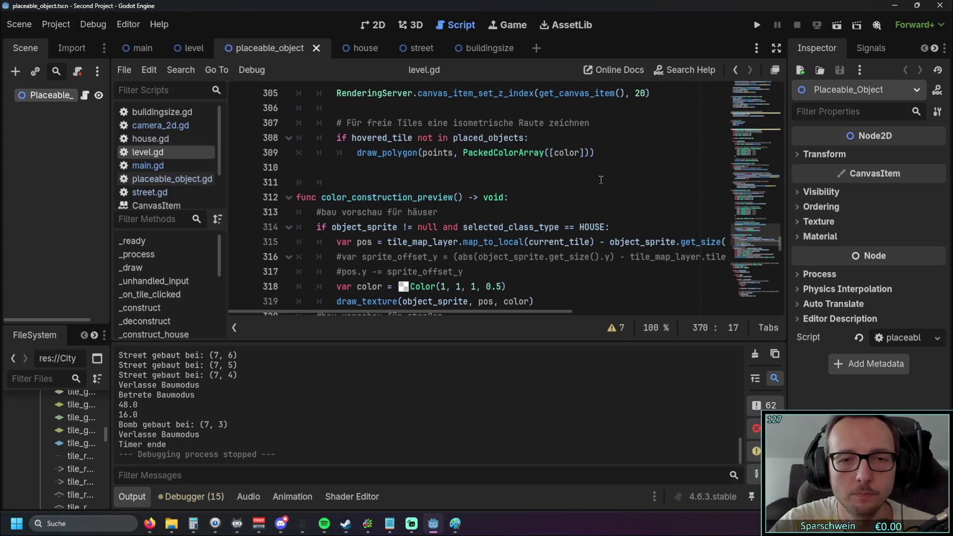
{"action": "scroll", "coordinate": [601, 179], "scroll_direction": "down", "scroll_amount": 2}
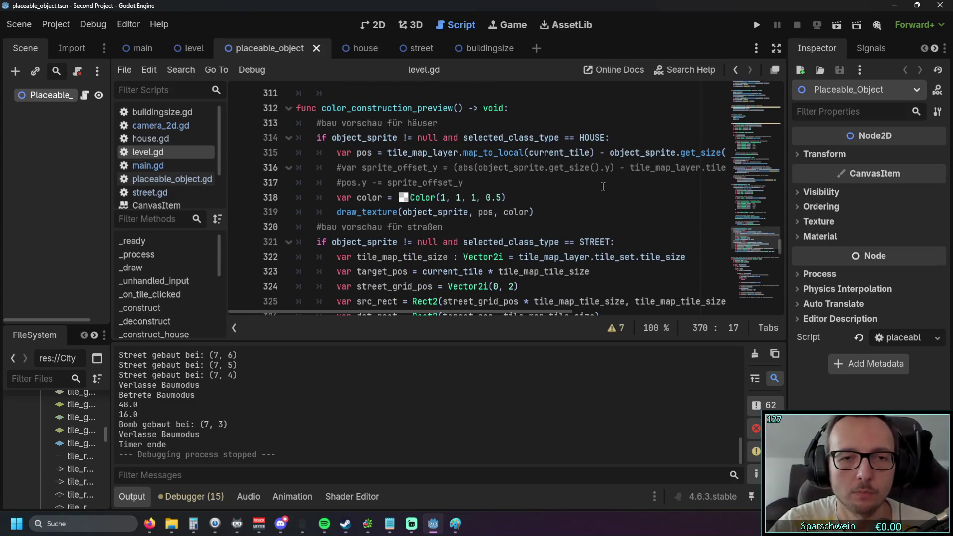
{"action": "scroll", "coordinate": [602, 186], "scroll_direction": "up", "scroll_amount": 5}
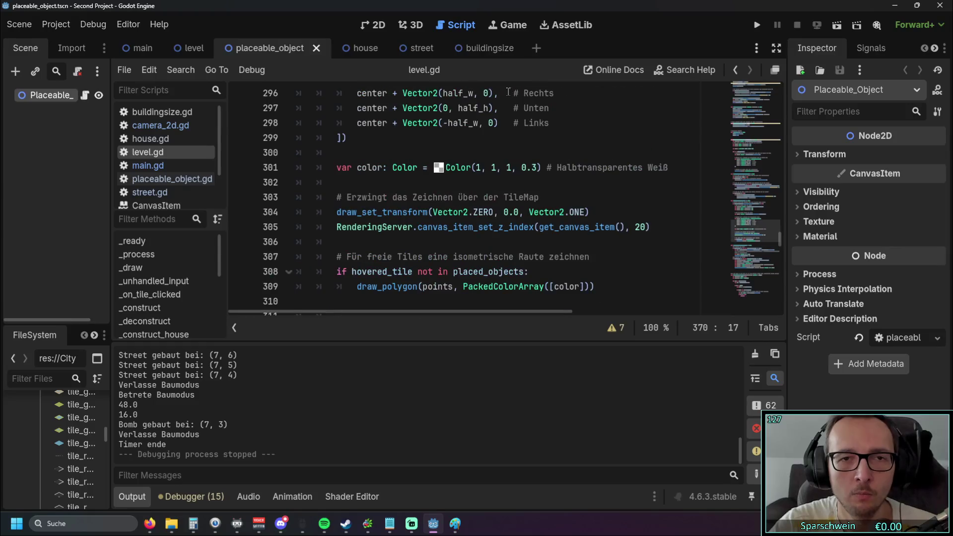
Step: Open street.gd, with its empty neighbour functions, in the script editor
{"action": "left_click", "coordinate": [422, 47]}
{"action": "left_click", "coordinate": [264, 48]}
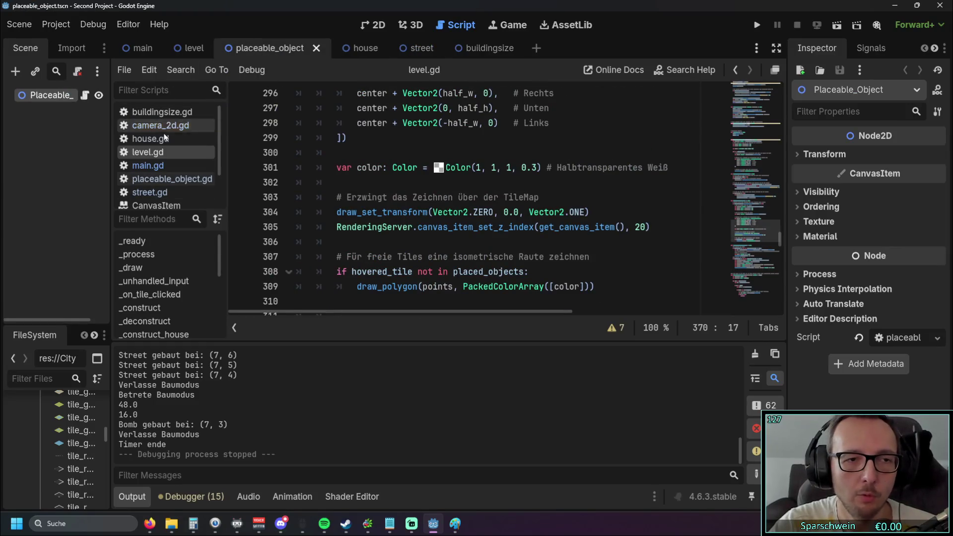
{"action": "left_click", "coordinate": [165, 139]}
{"action": "left_click", "coordinate": [149, 192]}
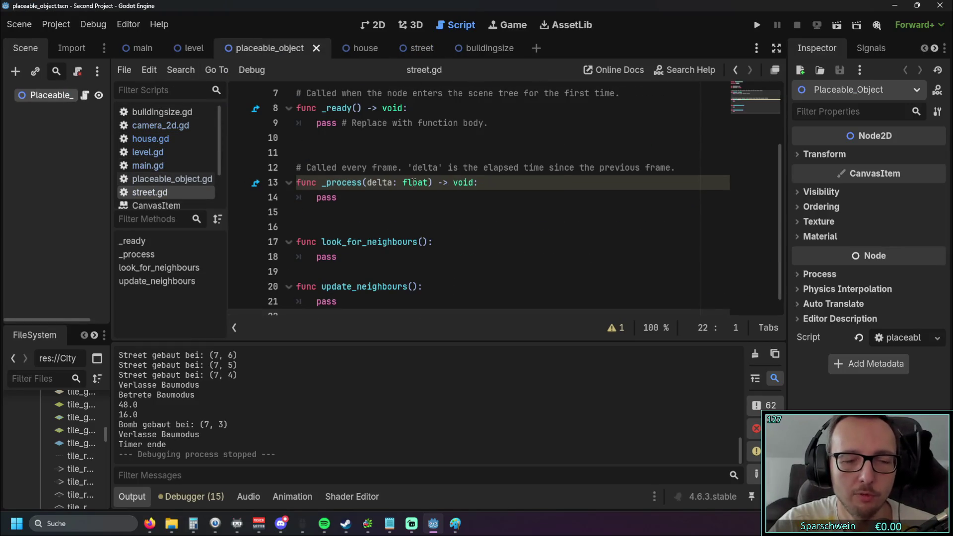
{"action": "scroll", "coordinate": [413, 182], "scroll_direction": "up", "scroll_amount": 3}
{"action": "mouse_move", "coordinate": [411, 155]}
{"action": "left_mouse_down"}
{"action": "mouse_move", "coordinate": [322, 153]}
{"action": "mouse_move", "coordinate": [278, 137]}
{"action": "left_mouse_up"}
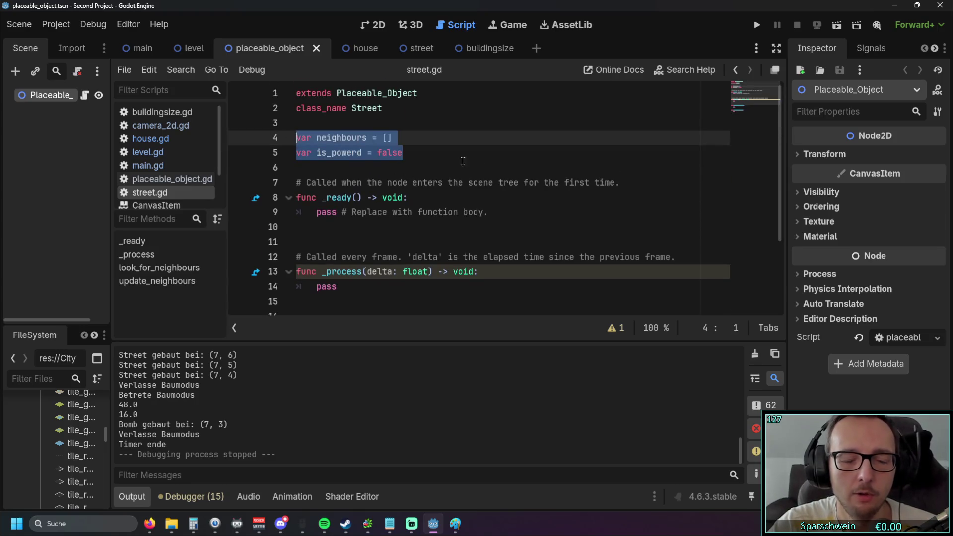
{"action": "left_click", "coordinate": [473, 164]}
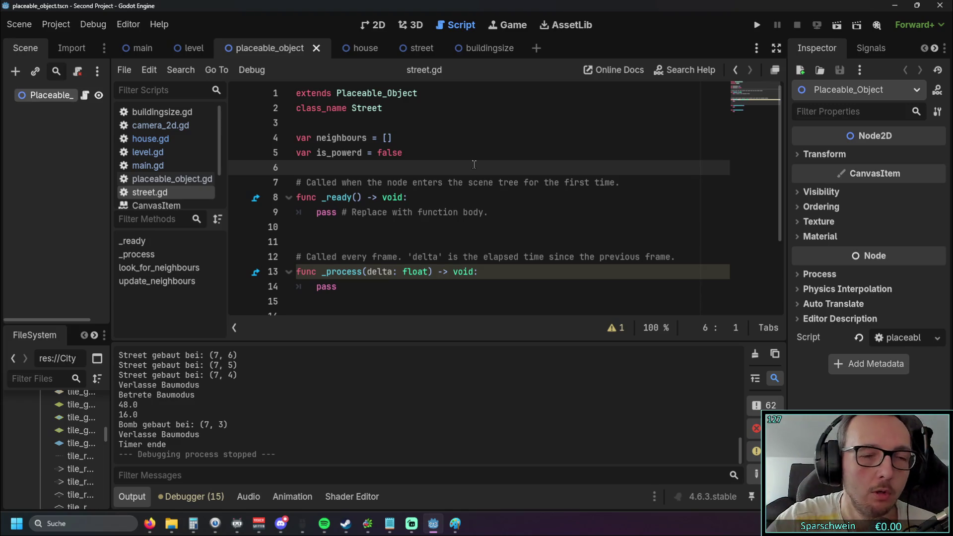
{"action": "left_click_drag", "start_coordinate": [403, 152], "coordinate": [297, 153]}
{"action": "left_click", "coordinate": [317, 159]}
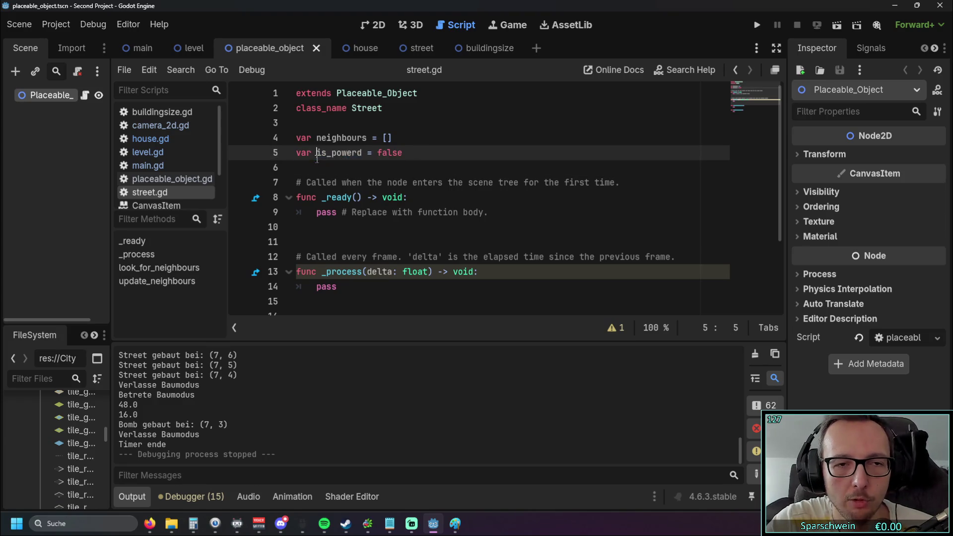
{"action": "double_click", "coordinate": [389, 152]}
{"action": "left_click_drag", "start_coordinate": [389, 152], "coordinate": [291, 161]}
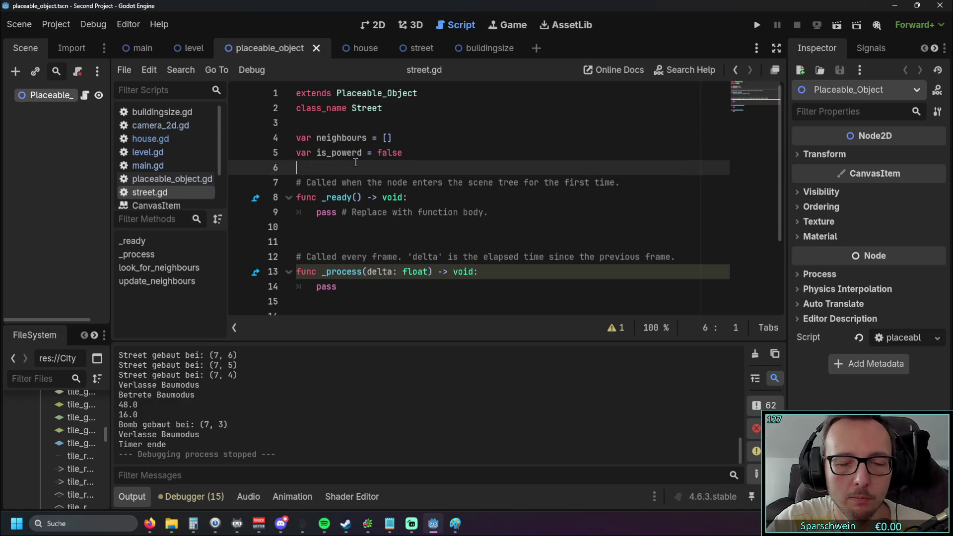
{"action": "scroll", "coordinate": [400, 151], "scroll_direction": "down", "scroll_amount": 2}
{"action": "left_click_drag", "start_coordinate": [348, 271], "coordinate": [348, 293]}
{"action": "left_click", "coordinate": [372, 254]}
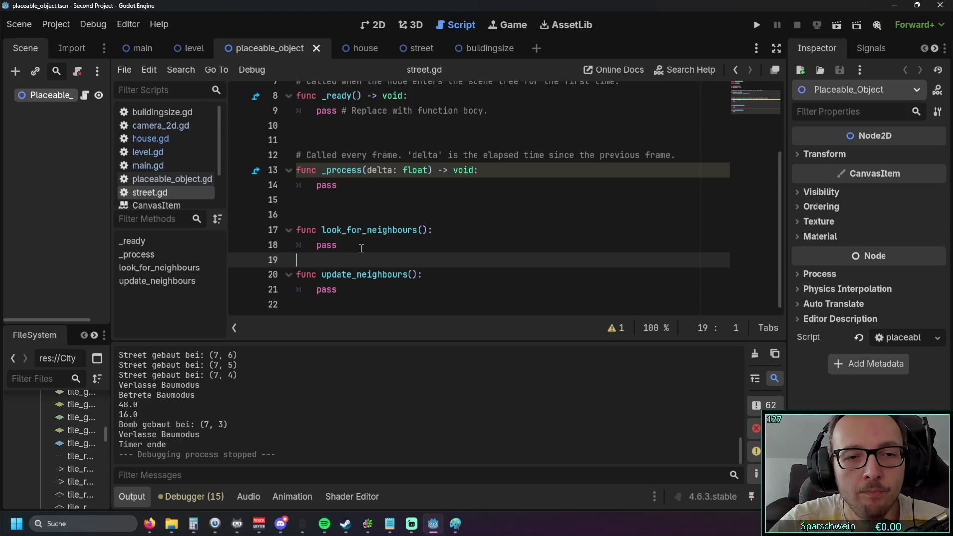
{"action": "left_click_drag", "start_coordinate": [321, 230], "coordinate": [427, 231]}
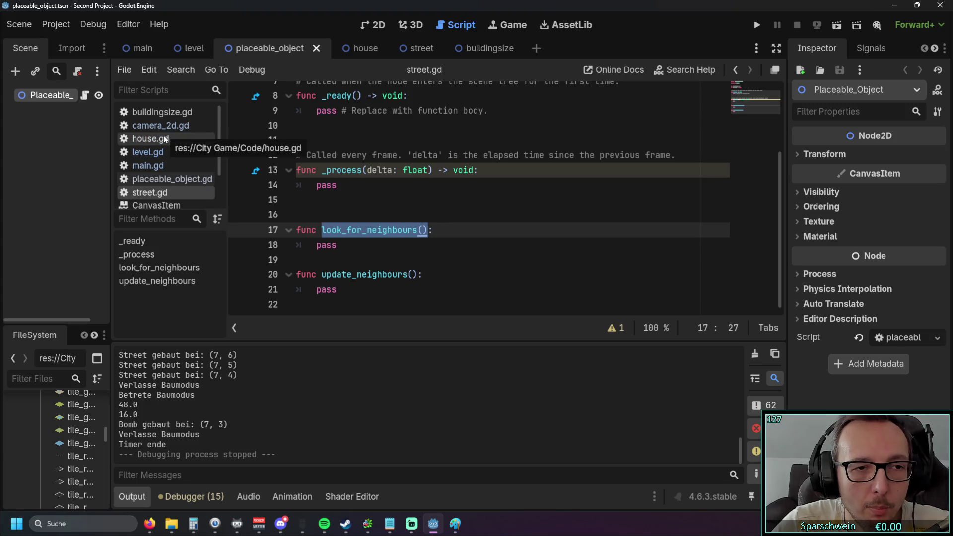
{"action": "left_click", "coordinate": [152, 152]}
Step: Jump to the _construct_street function in level.gd
{"action": "scroll", "coordinate": [419, 210], "scroll_direction": "down", "scroll_amount": 7}
{"action": "scroll", "coordinate": [419, 209], "scroll_direction": "down", "scroll_amount": 4}
{"action": "scroll", "coordinate": [422, 206], "scroll_direction": "up", "scroll_amount": 2}
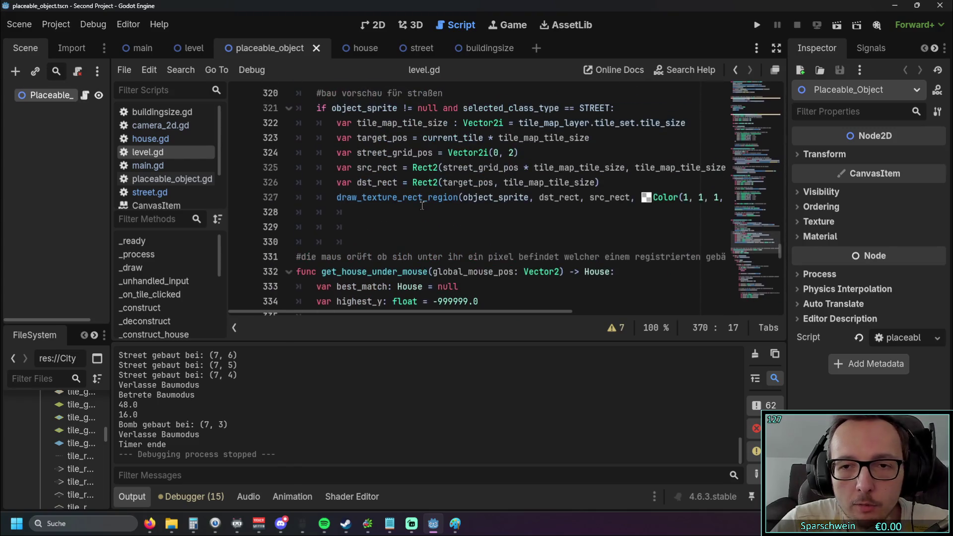
{"action": "scroll", "coordinate": [179, 278], "scroll_direction": "down", "scroll_amount": 8}
{"action": "scroll", "coordinate": [179, 280], "scroll_direction": "up", "scroll_amount": 3}
{"action": "left_click", "coordinate": [180, 274]}
{"action": "scroll", "coordinate": [500, 261], "scroll_direction": "down", "scroll_amount": 3}
{"action": "scroll", "coordinate": [499, 261], "scroll_direction": "up", "scroll_amount": 2}
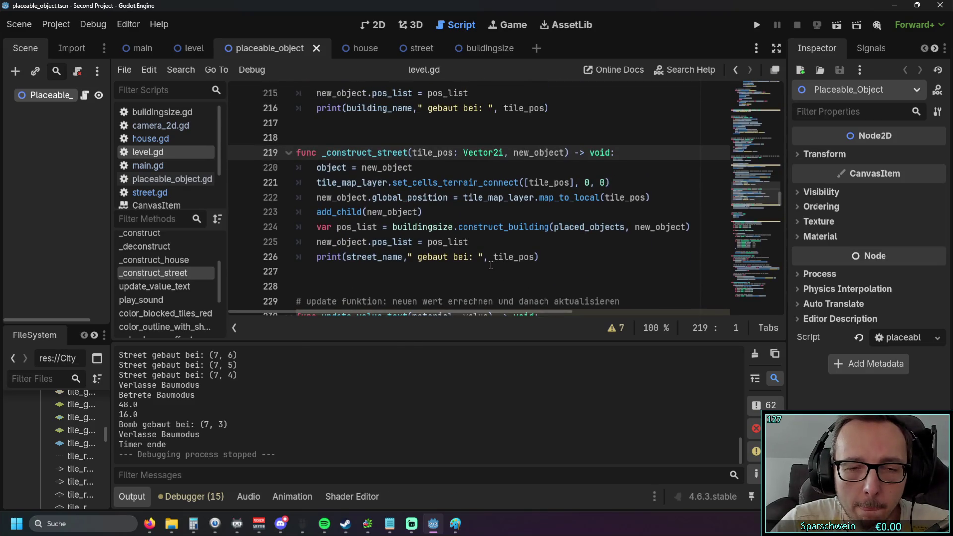
Step: Add a new line 226 calling STREET.look_for_neighbours()
{"action": "left_click", "coordinate": [476, 245]}
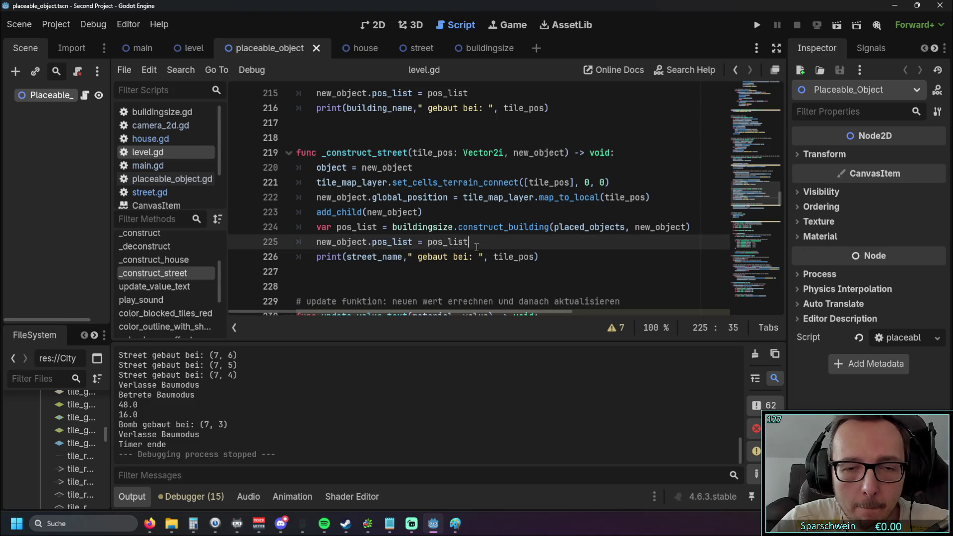
{"action": "key", "text": "Return"}
{"action": "type", "text": "look_for_neighbours()"}
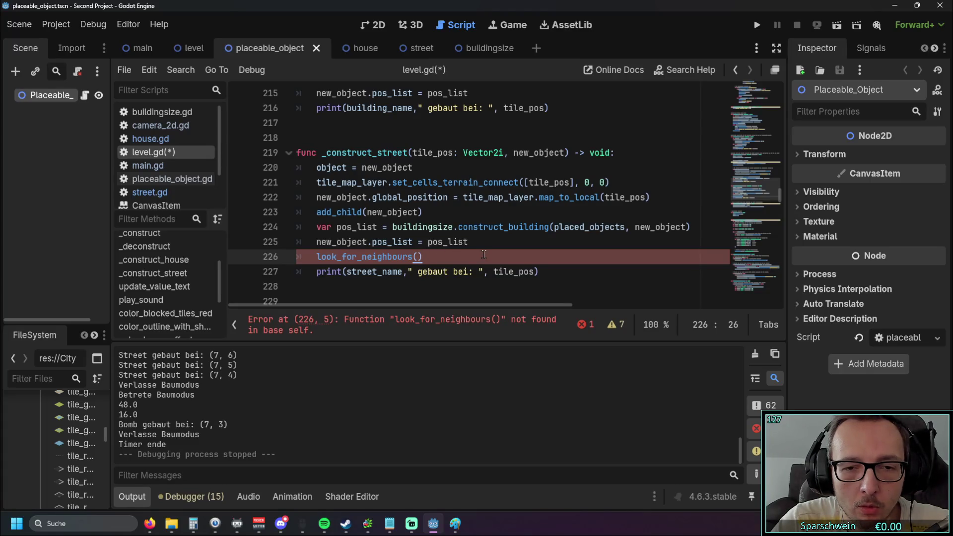
{"action": "left_click", "coordinate": [318, 256]}
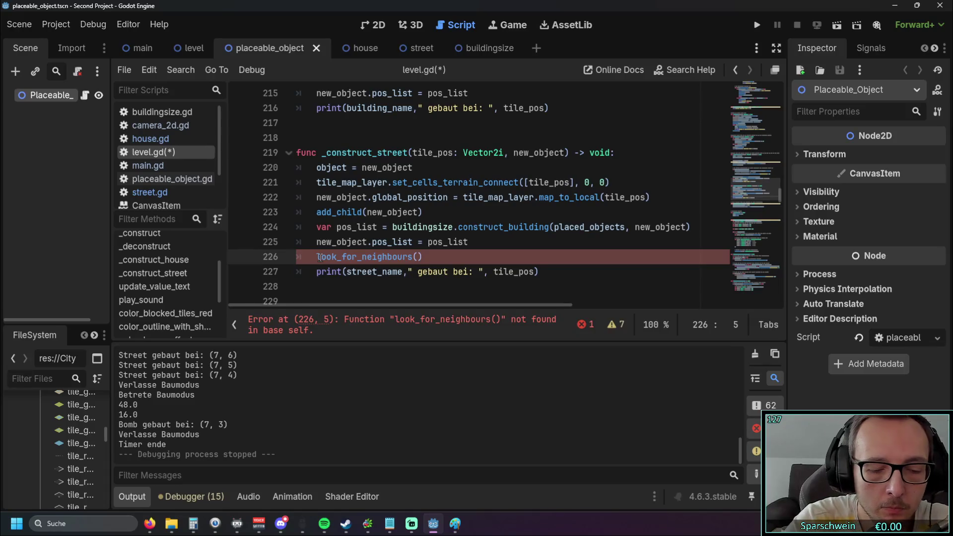
{"action": "type", "text": "stREET."}
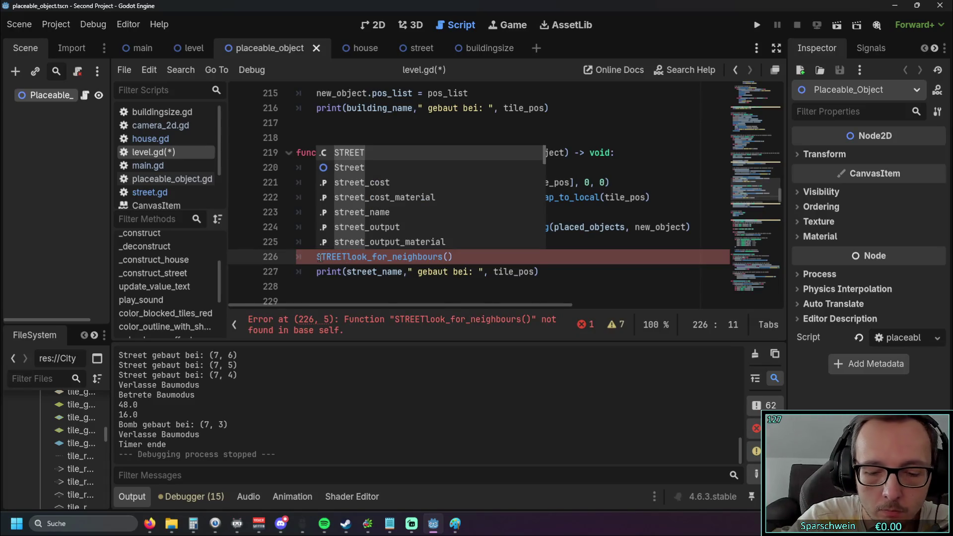
{"action": "left_click", "coordinate": [329, 211]}
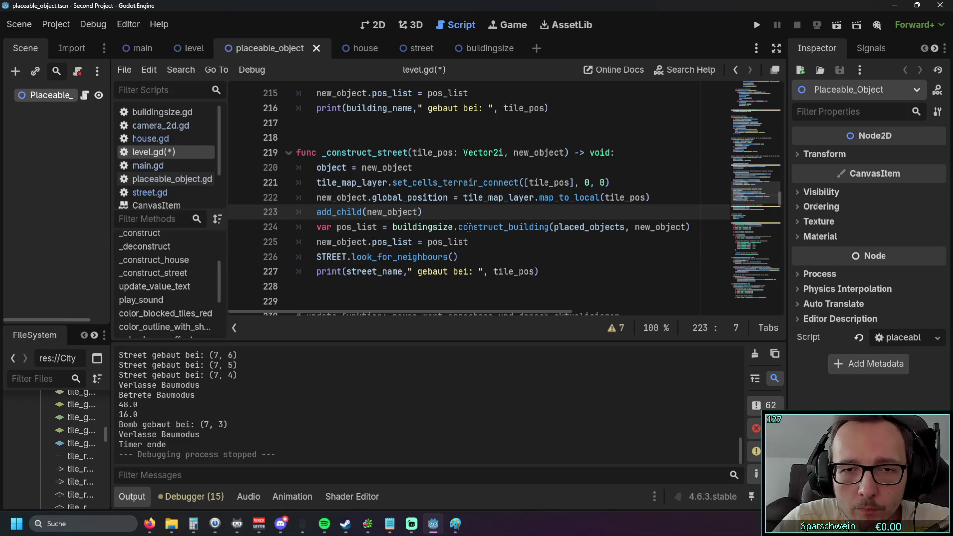
Step: Copy placed_objects from line 214 into the look_for_neighbours call
{"action": "scroll", "coordinate": [460, 244], "scroll_direction": "up", "scroll_amount": 2}
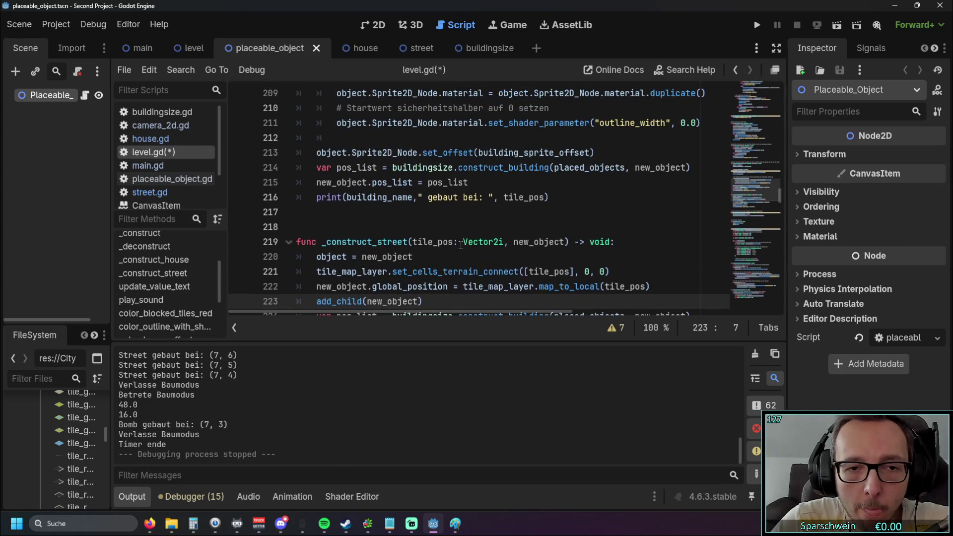
{"action": "scroll", "coordinate": [554, 219], "scroll_direction": "up", "scroll_amount": 1}
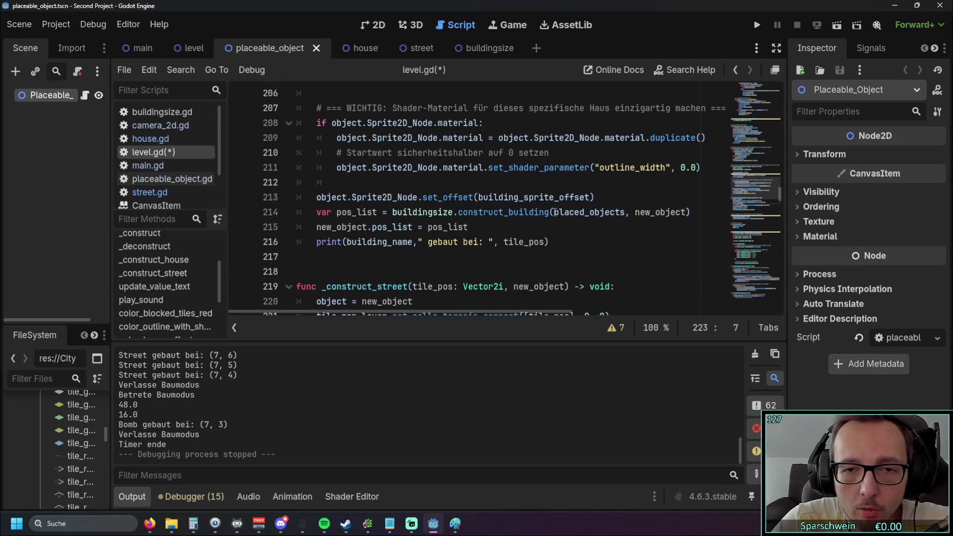
{"action": "scroll", "coordinate": [455, 212], "scroll_direction": "up", "scroll_amount": 3}
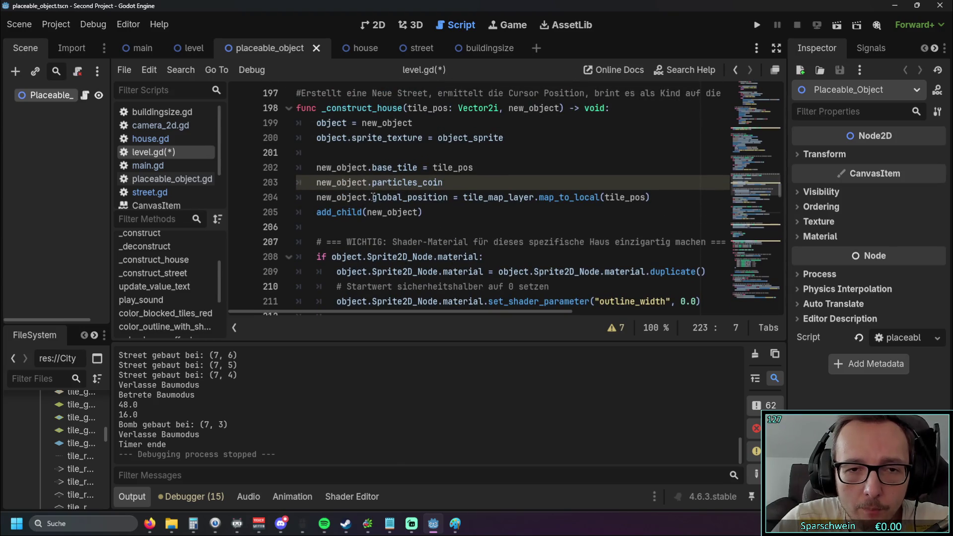
{"action": "scroll", "coordinate": [548, 209], "scroll_direction": "down", "scroll_amount": 2}
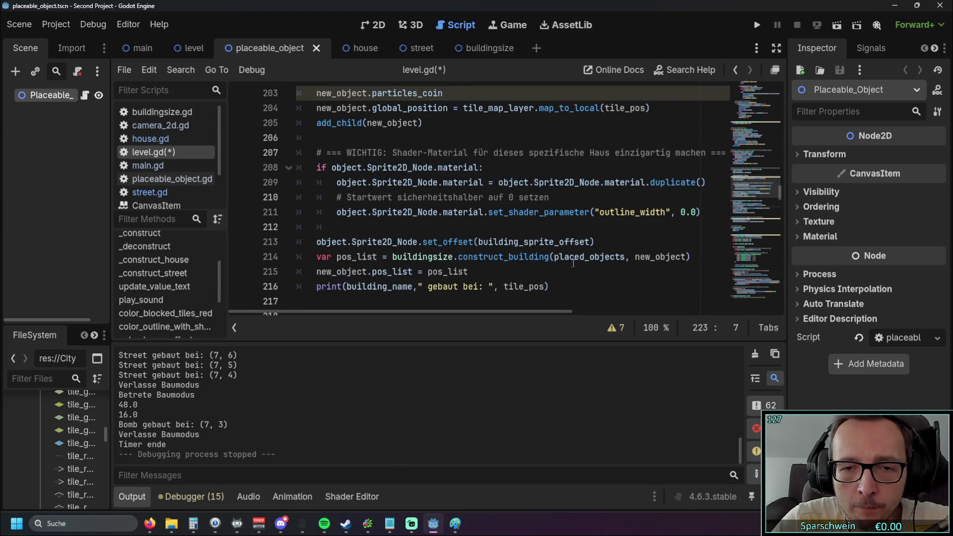
{"action": "mouse_move", "coordinate": [555, 256]}
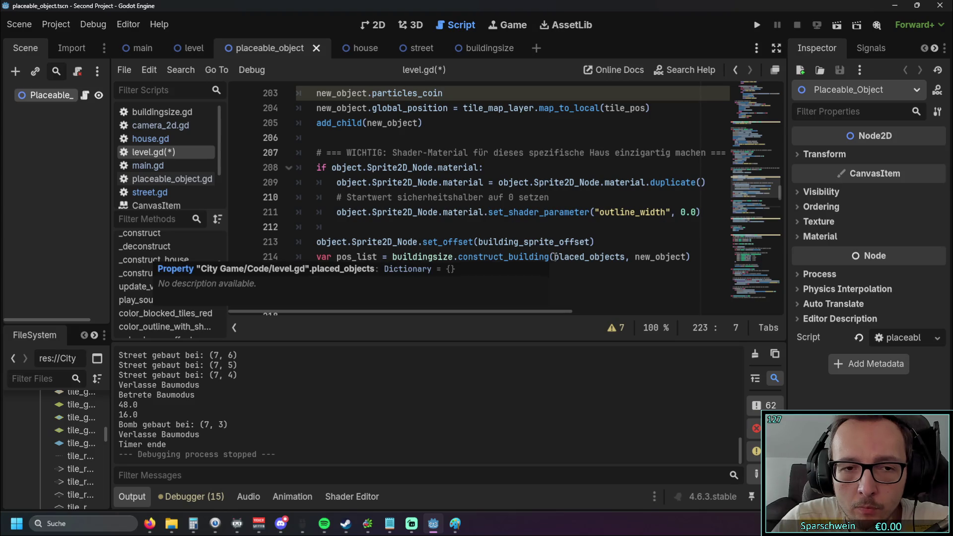
{"action": "left_click_drag", "start_coordinate": [554, 256], "coordinate": [627, 257]}
{"action": "key", "text": "ctrl+c"}
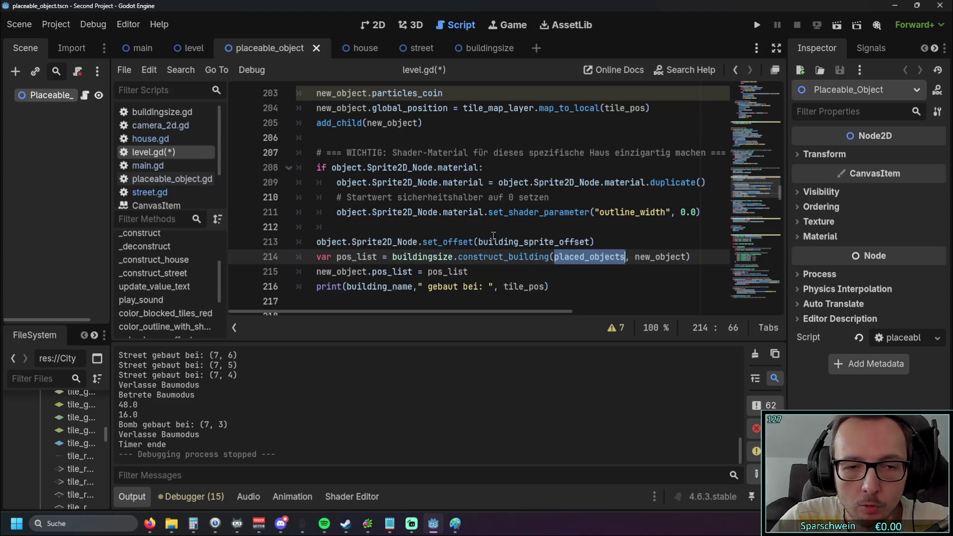
{"action": "scroll", "coordinate": [545, 238], "scroll_direction": "down", "scroll_amount": 7}
{"action": "scroll", "coordinate": [439, 220], "scroll_direction": "up", "scroll_amount": 2}
{"action": "left_click", "coordinate": [451, 212]}
{"action": "key", "text": "ctrl+v"}
Step: Add tile_pos as the call's second argument, then return to street.gd
{"action": "left_click", "coordinate": [433, 227]}
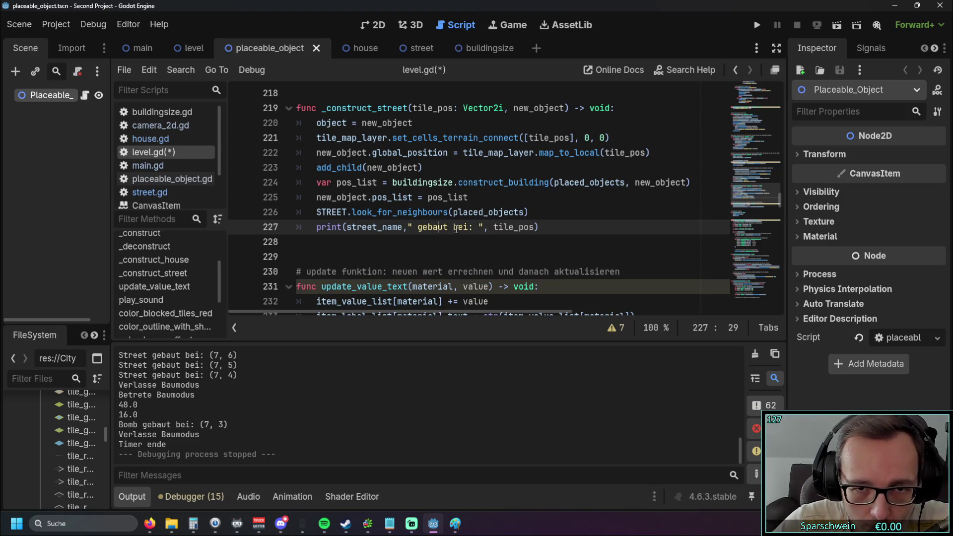
{"action": "scroll", "coordinate": [509, 251], "scroll_direction": "up", "scroll_amount": 1}
{"action": "scroll", "coordinate": [508, 249], "scroll_direction": "down", "scroll_amount": 1}
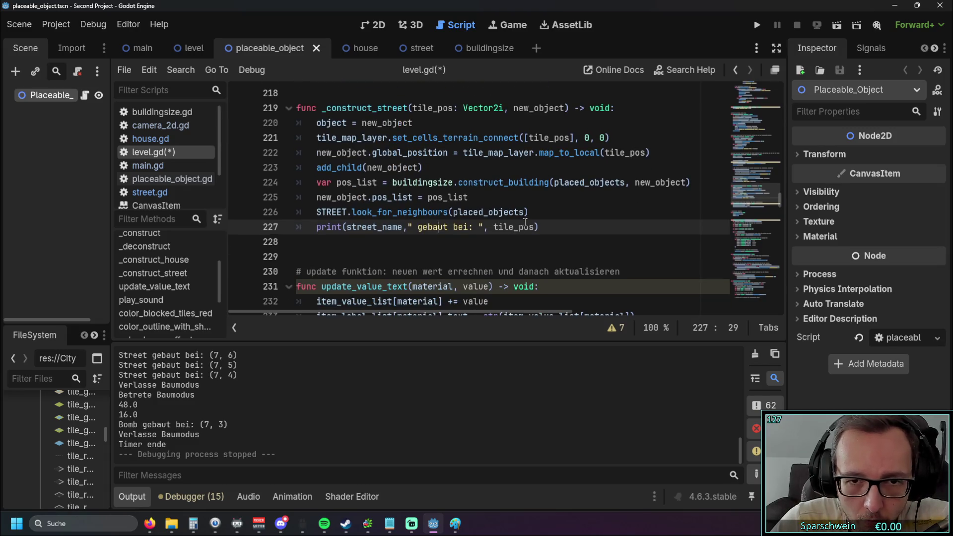
{"action": "left_click_drag", "start_coordinate": [494, 227], "coordinate": [534, 229]}
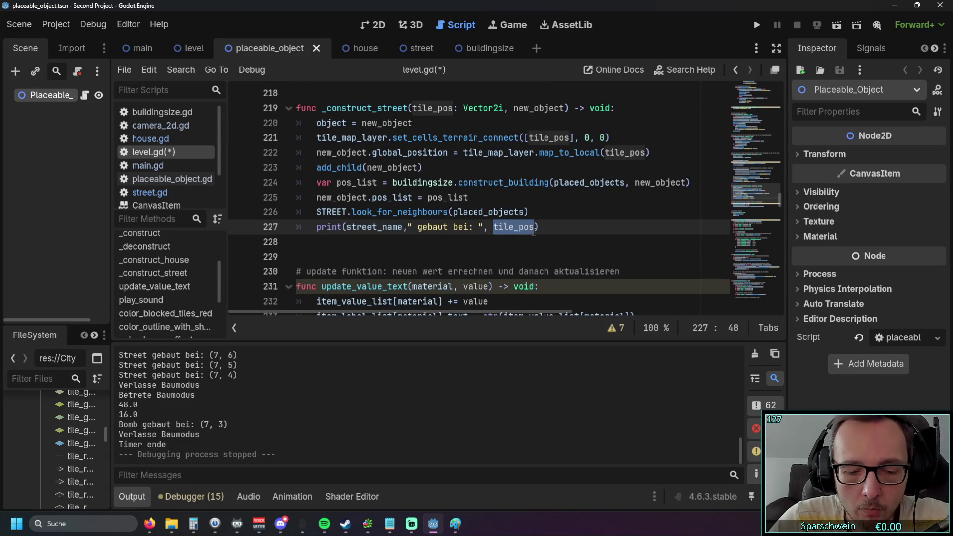
{"action": "left_click", "coordinate": [524, 212]}
{"action": "type", "text": "tile_pos"}
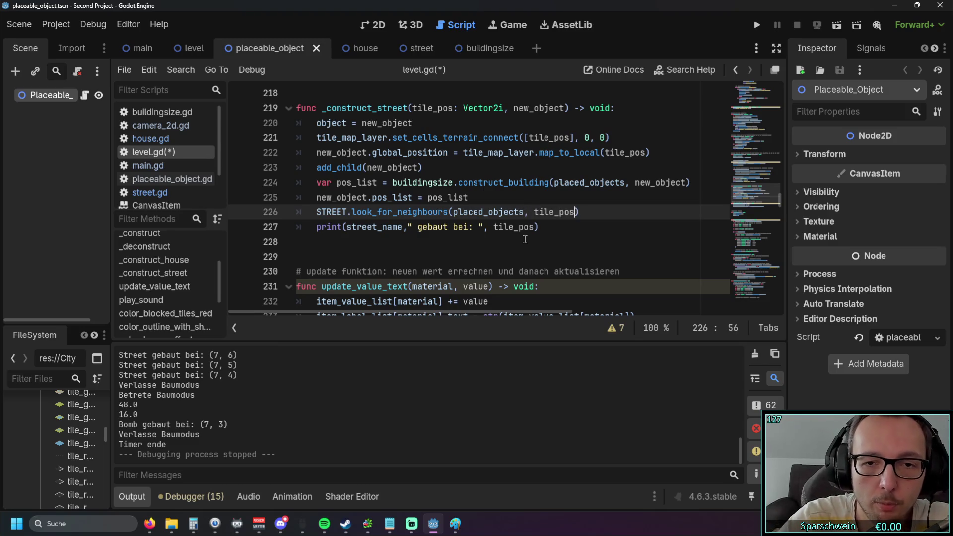
{"action": "left_click", "coordinate": [476, 233]}
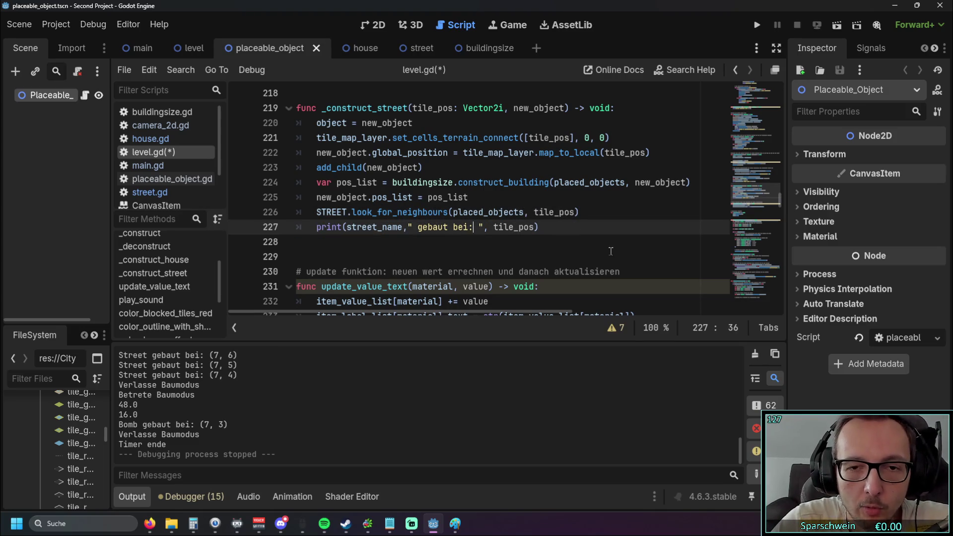
{"action": "left_click", "coordinate": [461, 256]}
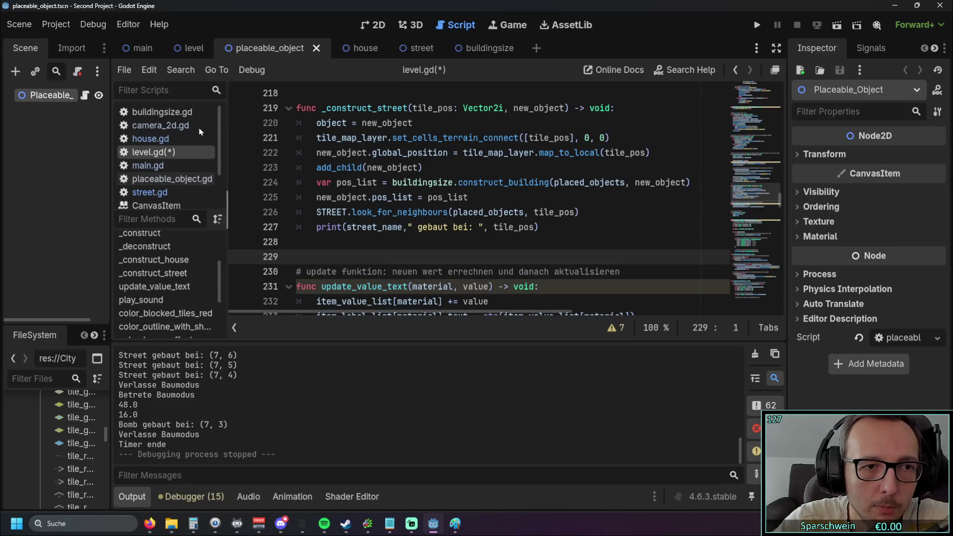
{"action": "left_click", "coordinate": [149, 192]}
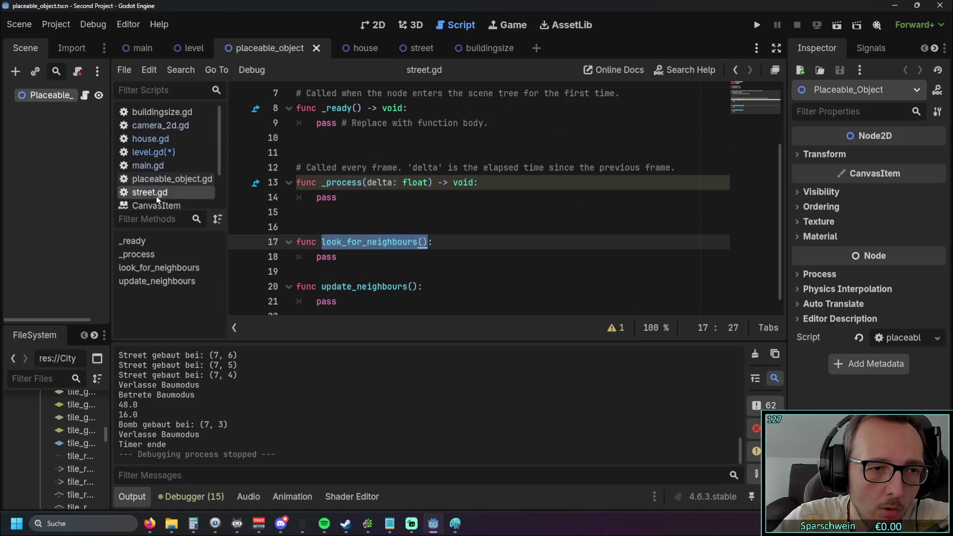
Step: Paste placed_objects, tile_pos from level.gd as look_for_neighbours parameters in street.gd
{"action": "left_click", "coordinate": [422, 242]}
{"action": "left_click", "coordinate": [188, 47]}
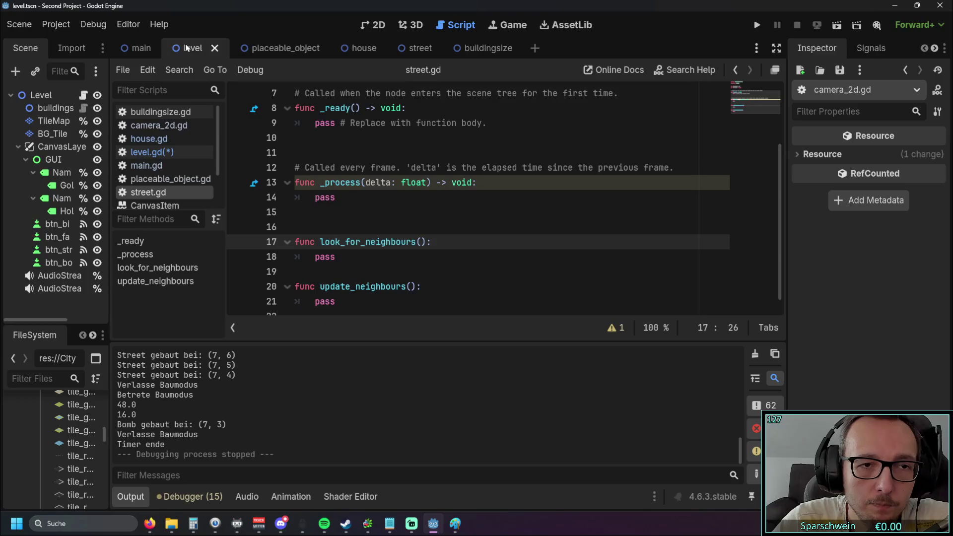
{"action": "left_click", "coordinate": [347, 48]}
{"action": "left_click", "coordinate": [154, 153]}
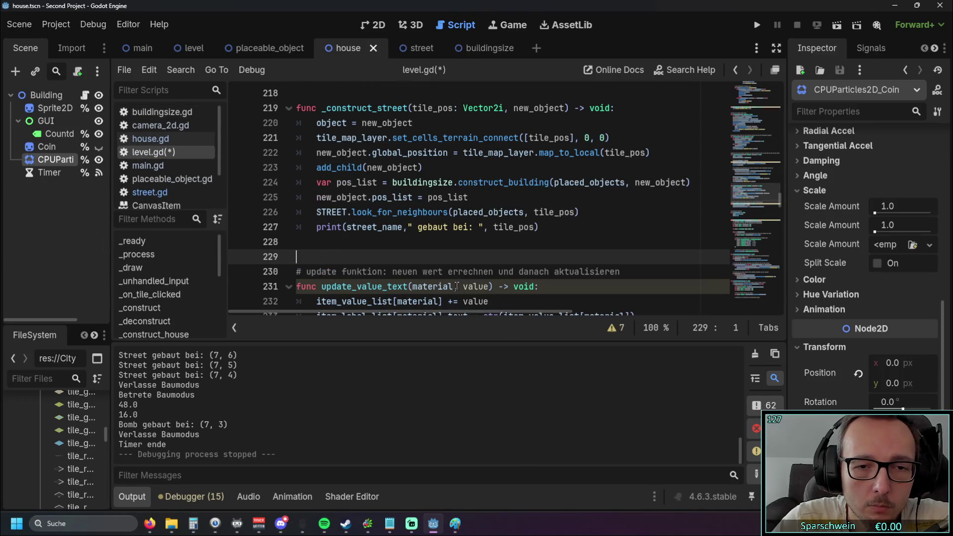
{"action": "left_click_drag", "start_coordinate": [452, 212], "coordinate": [574, 212]}
{"action": "key", "text": "ctrl+c"}
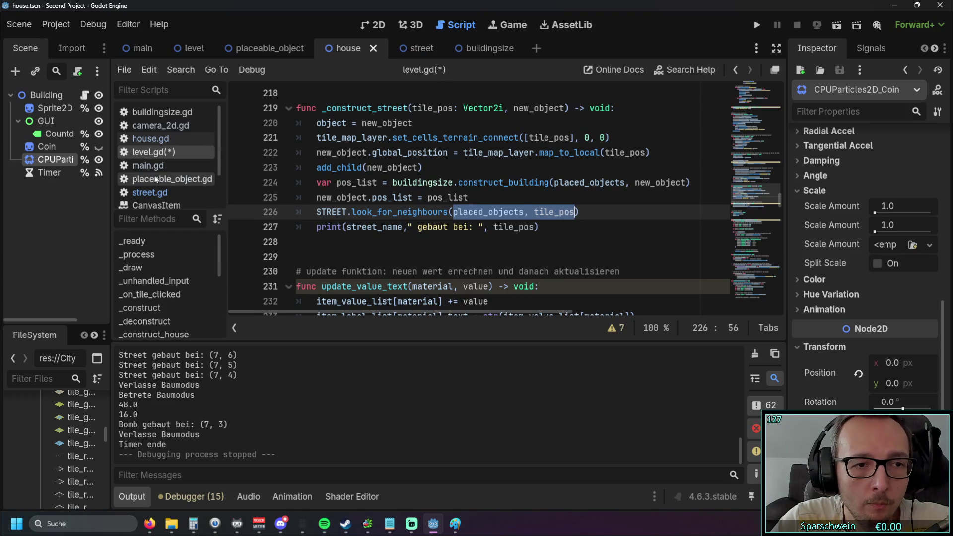
{"action": "left_click", "coordinate": [172, 179]}
{"action": "left_click", "coordinate": [150, 192]}
{"action": "key", "text": "ctrl+v"}
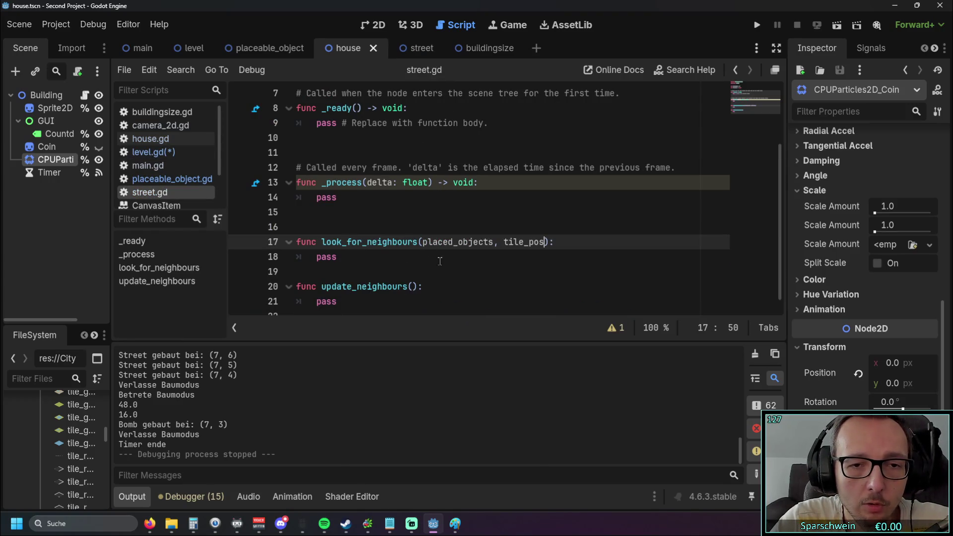
{"action": "left_click", "coordinate": [499, 274]}
{"action": "scroll", "coordinate": [500, 274], "scroll_direction": "down", "scroll_amount": 1}
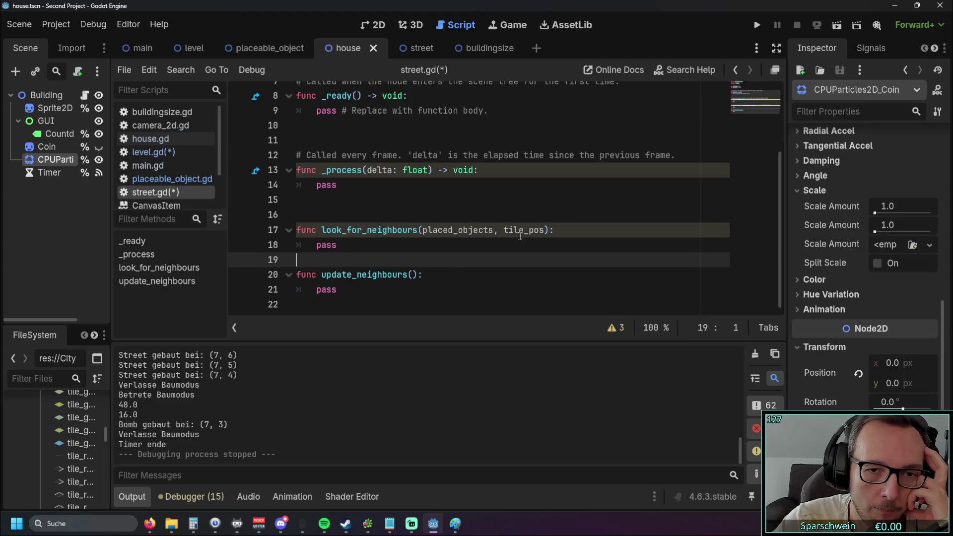
Step: Declare var pos_x_1 = tile_pos.x +1 in the function body
{"action": "left_click", "coordinate": [556, 229]}
{"action": "key", "text": "Return"}
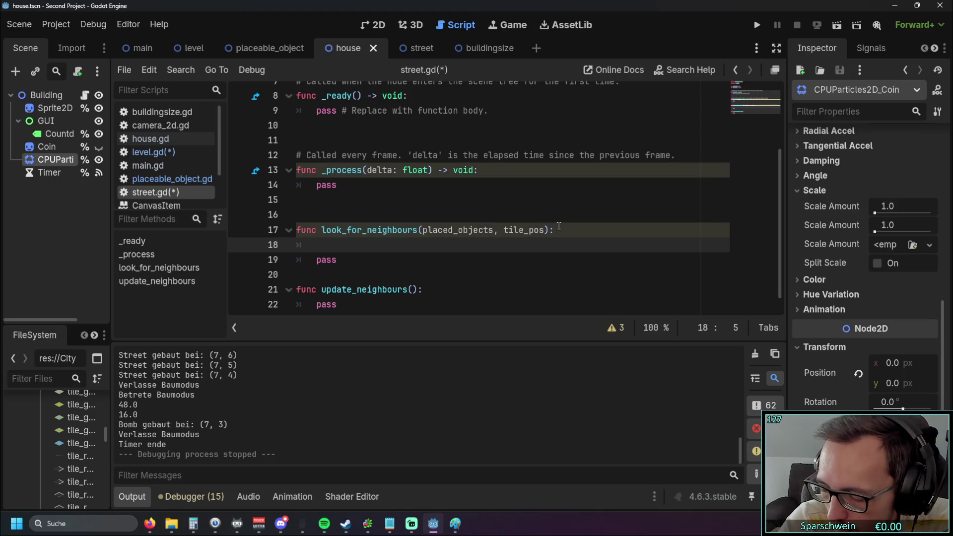
{"action": "type", "text": "var "}
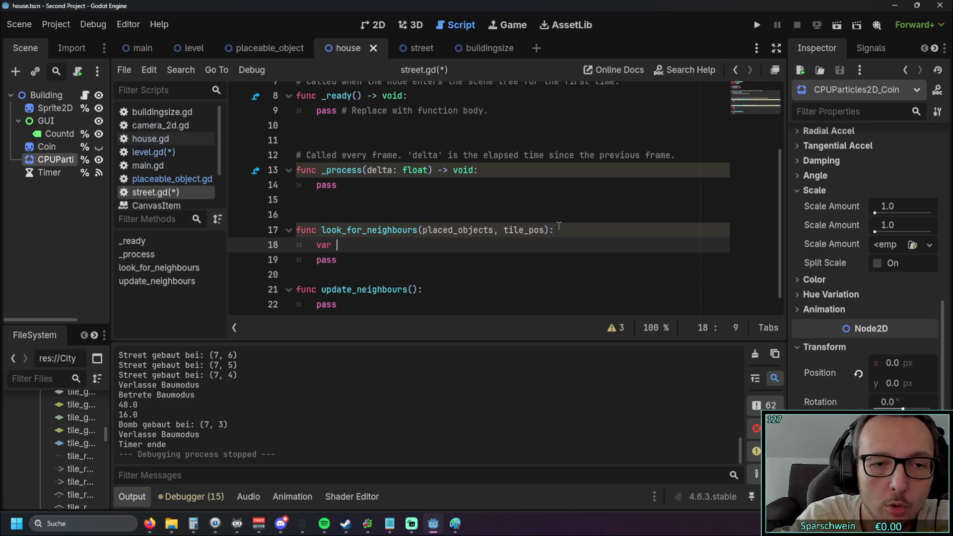
{"action": "type", "text": "p"}
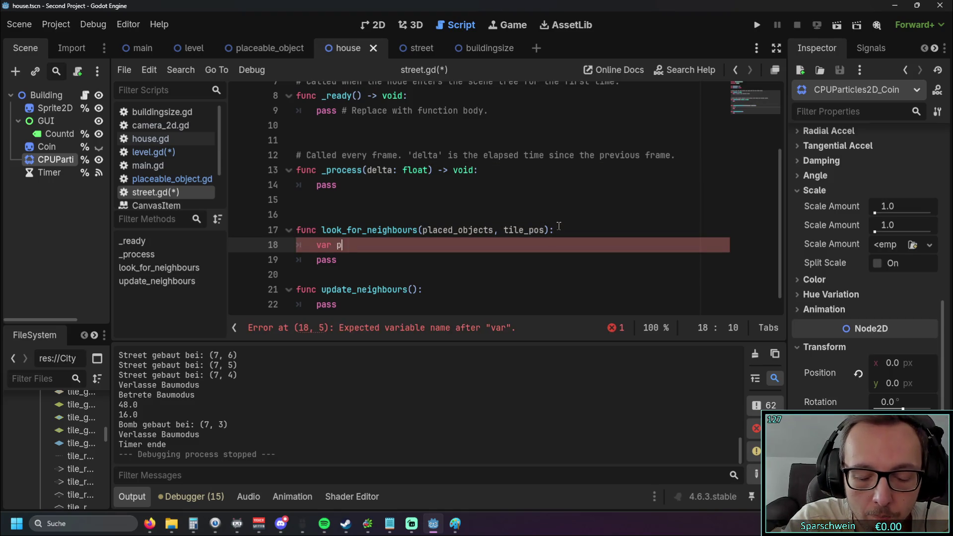
{"action": "type", "text": "os_x"}
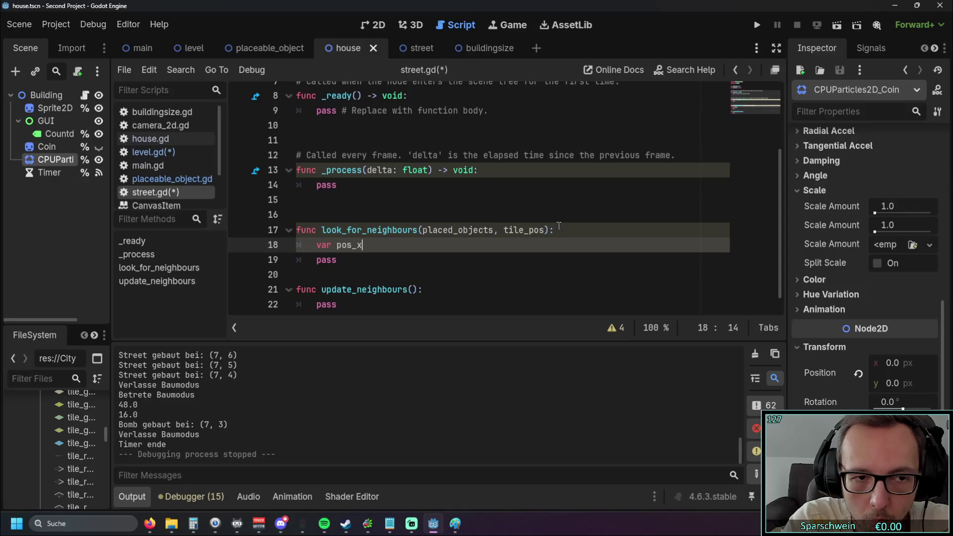
{"action": "type", "text": "_1"}
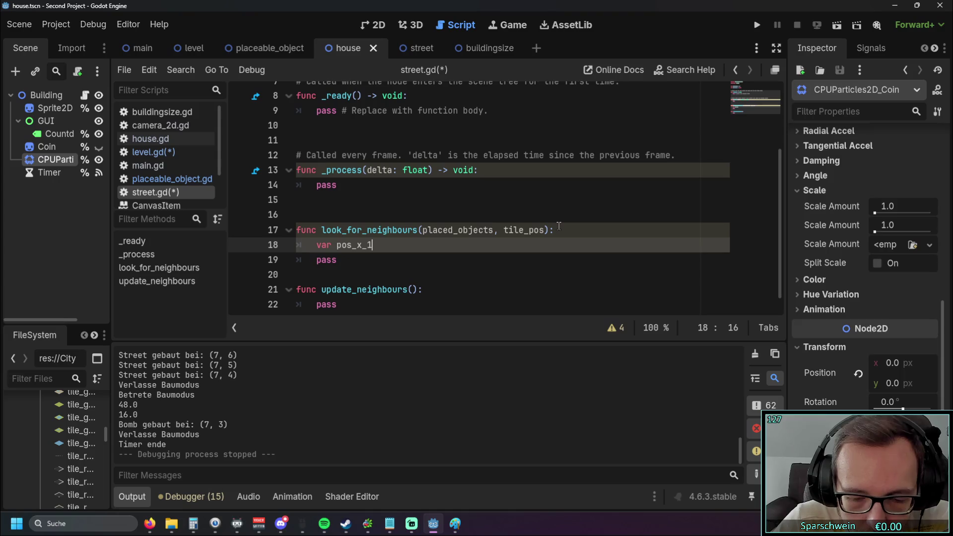
{"action": "key", "text": "Return"}
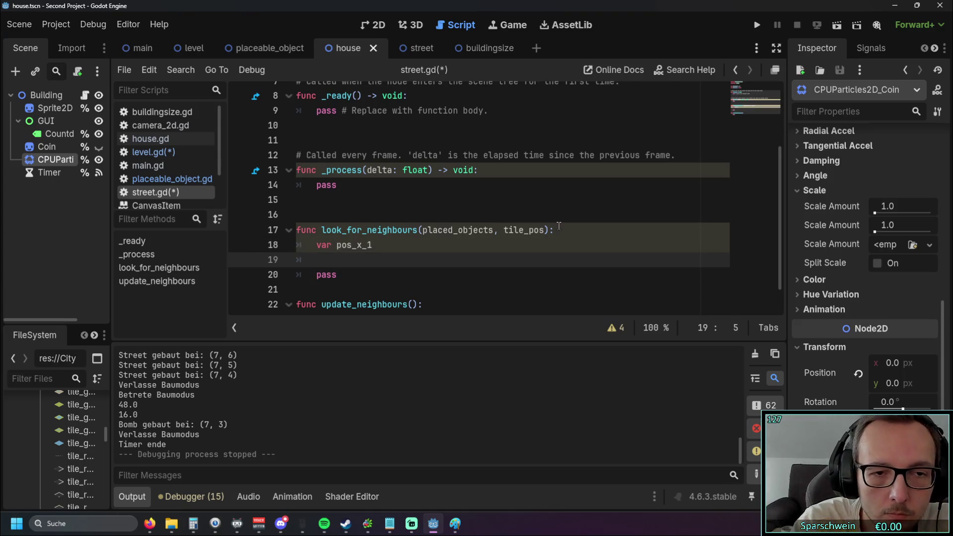
{"action": "key", "text": "BackSpace"}
{"action": "key", "text": "BackSpace"}
{"action": "key", "text": "BackSpace"}
{"action": "type", "text": "1 "}
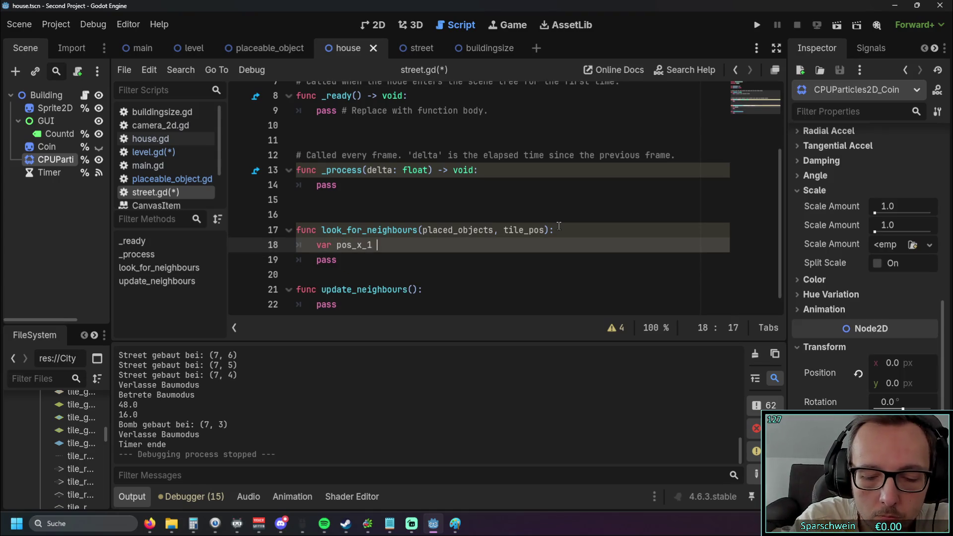
{"action": "type", "text": "= "}
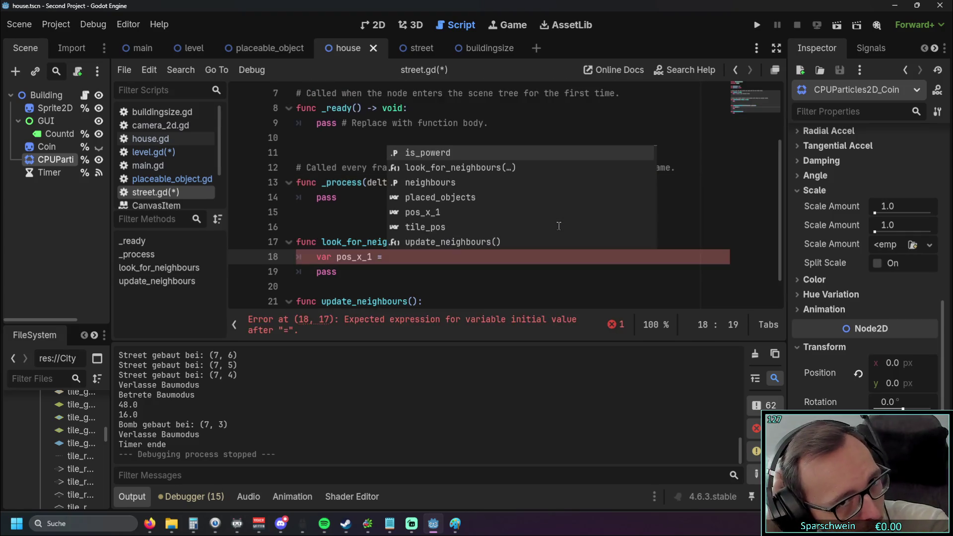
{"action": "type", "text": "tile"}
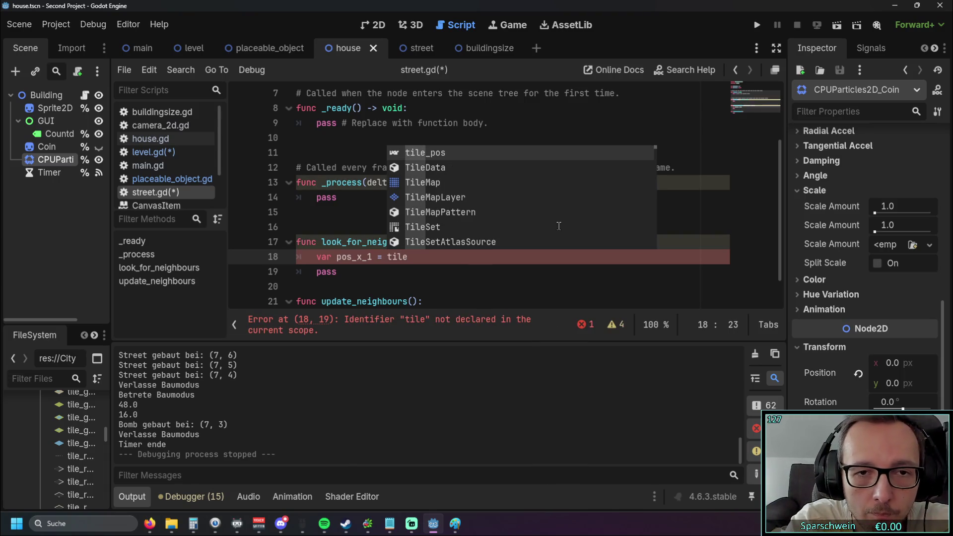
{"action": "key", "text": "Return"}
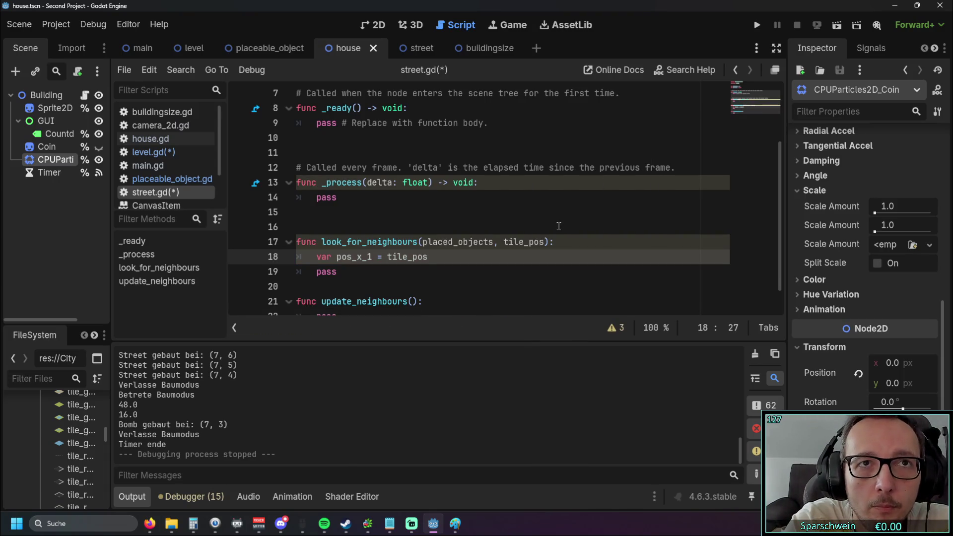
{"action": "type", "text": "."}
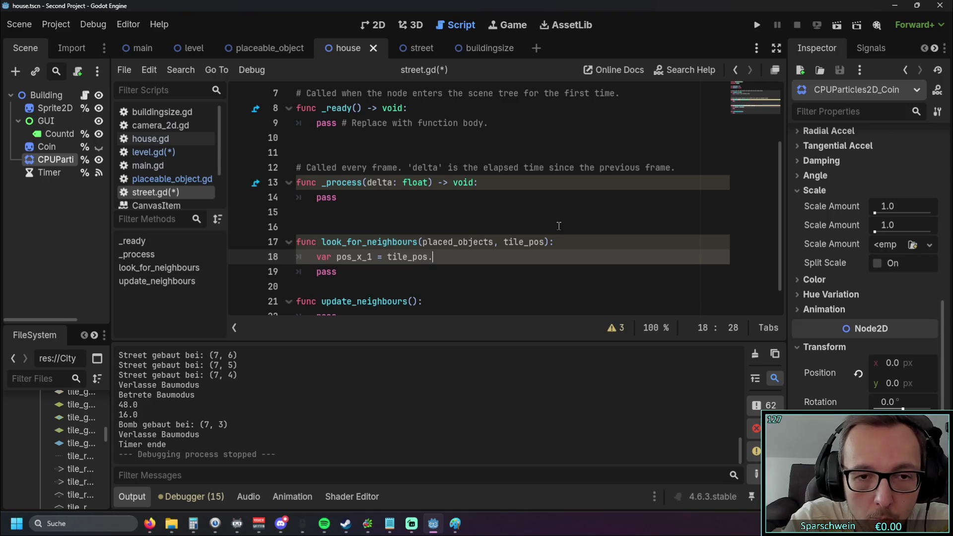
{"action": "type", "text": "x +1"}
Step: Declare var pos_y_1 = tile_pos.y +1 and begin a third variable line
{"action": "key", "text": "Return"}
{"action": "type", "text": "var pos"}
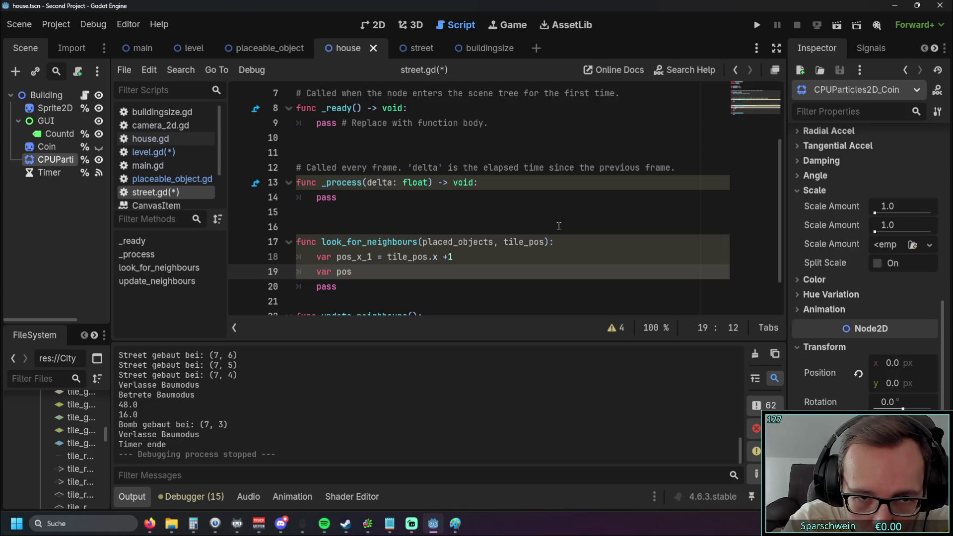
{"action": "type", "text": "_x"}
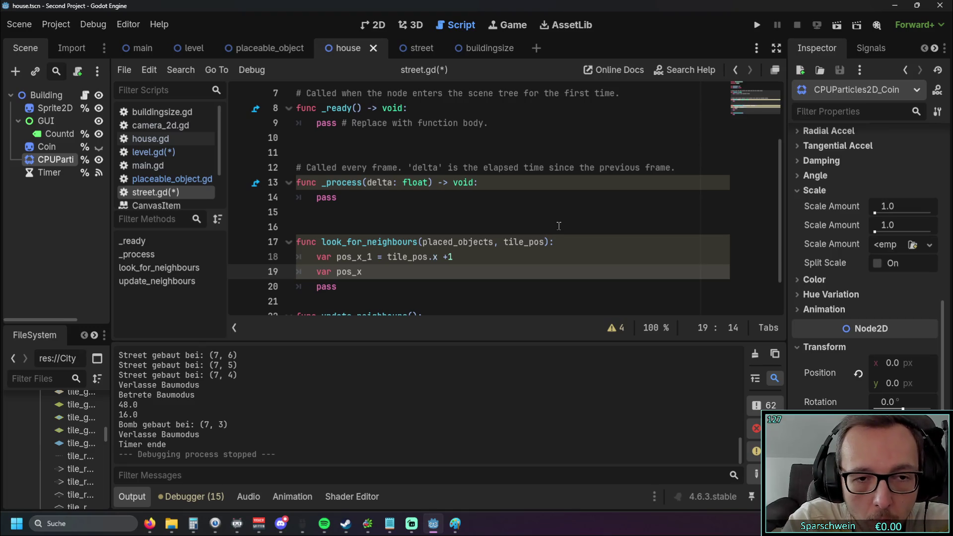
{"action": "key", "text": "BackSpace"}
{"action": "type", "text": "y_1 = tile"}
{"action": "key", "text": "Return"}
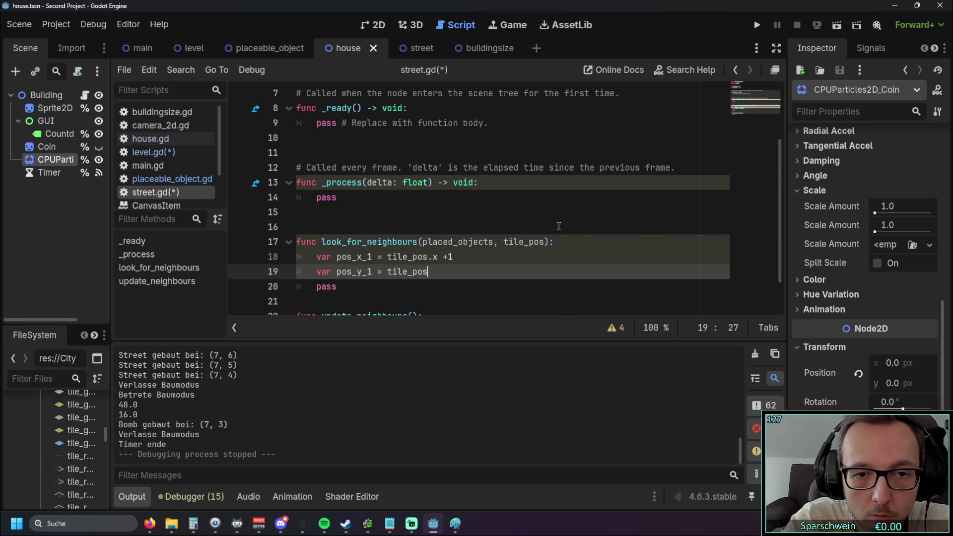
{"action": "type", "text": ".y +1"}
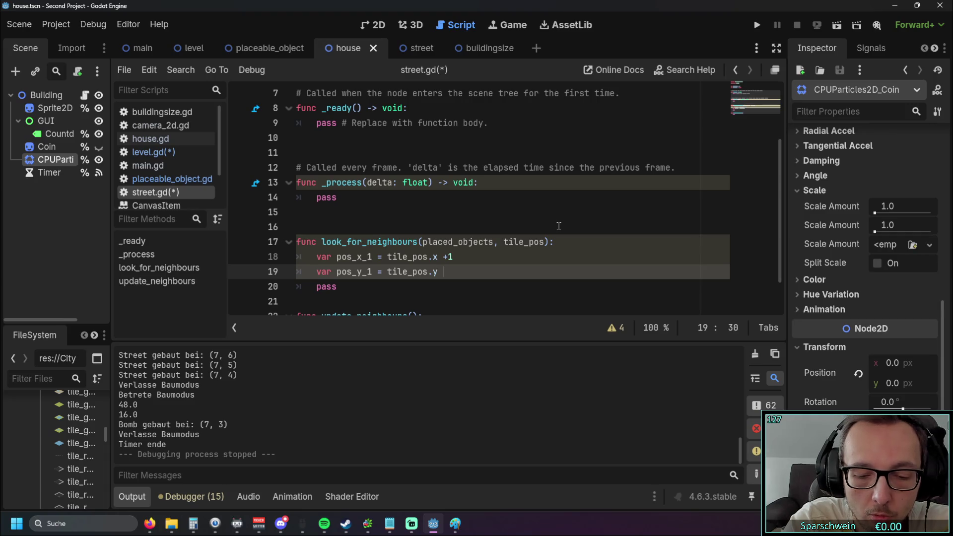
{"action": "key", "text": "Return"}
{"action": "type", "text": "var pos"}
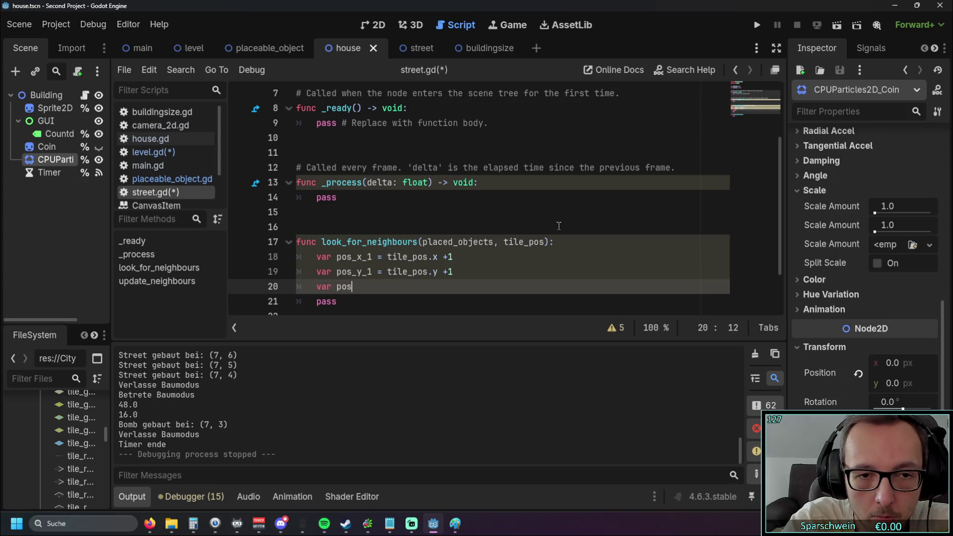
{"action": "type", "text": "_x"}
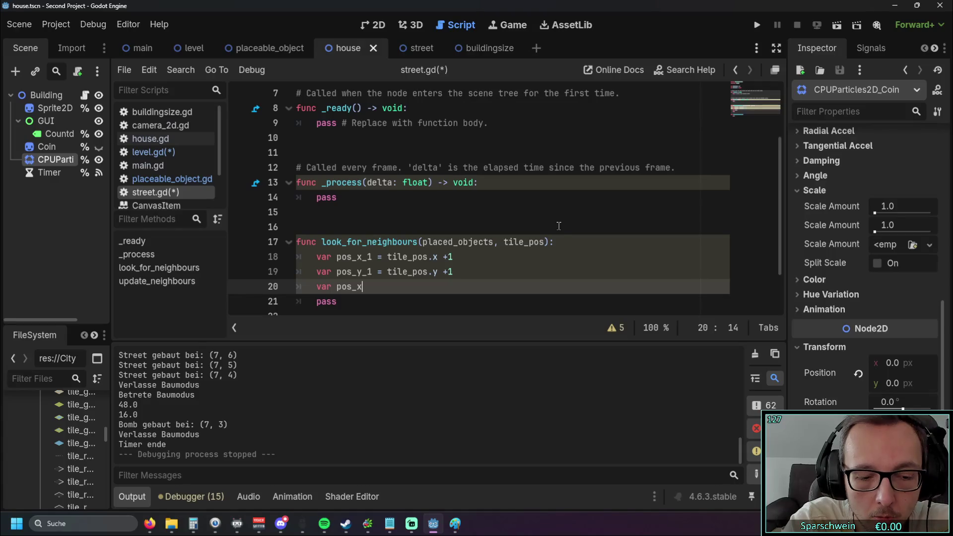
{"action": "type", "text": "_1_"}
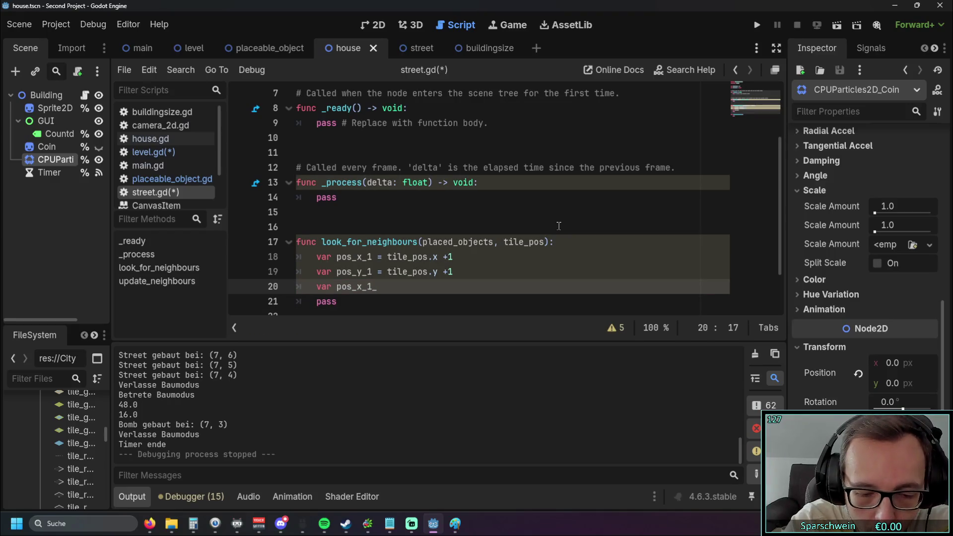
{"action": "key", "text": "BackSpace"}
{"action": "key", "text": "BackSpace"}
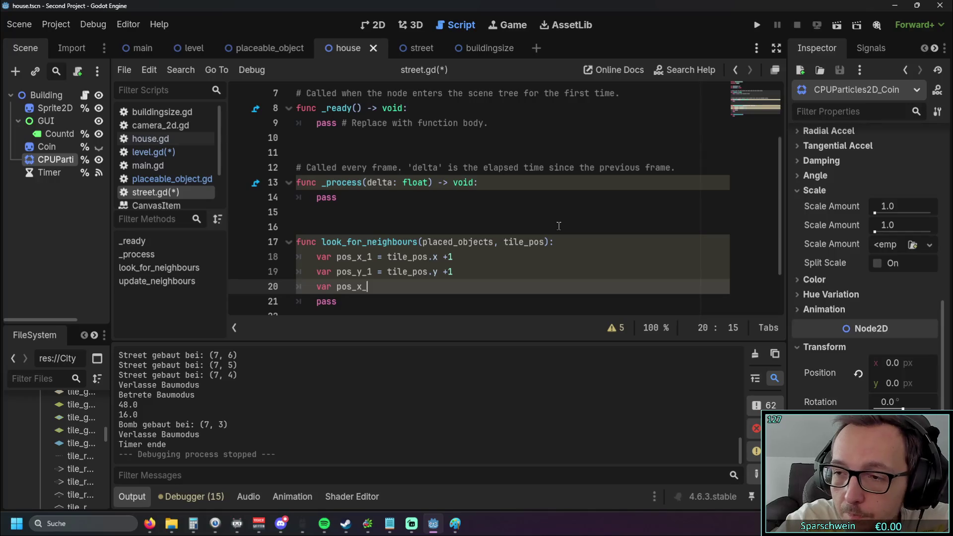
Step: Rename pos_x_1 to pos_r on line 18 and select the y_1 in pos_y_1
{"action": "left_click_drag", "start_coordinate": [365, 258], "coordinate": [373, 259]}
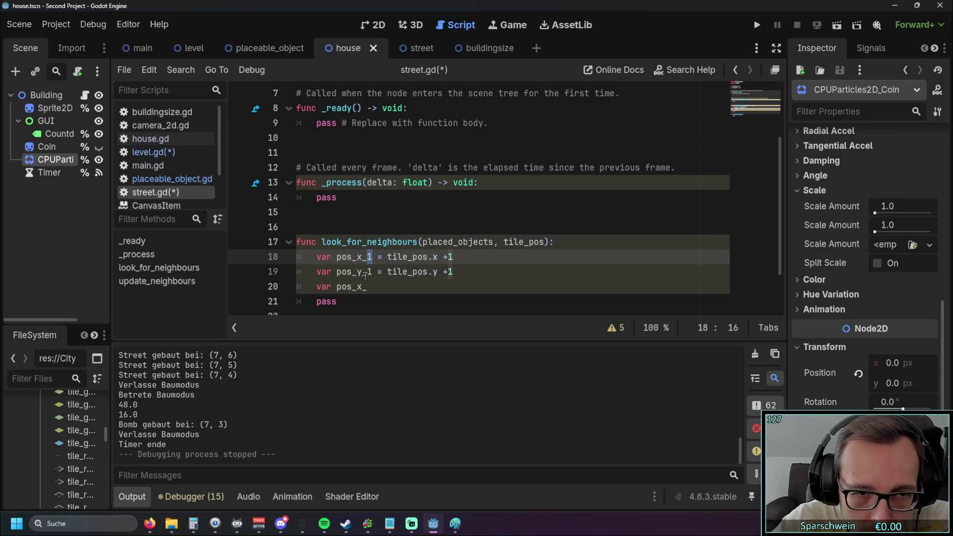
{"action": "left_click_drag", "start_coordinate": [373, 256], "coordinate": [358, 255]}
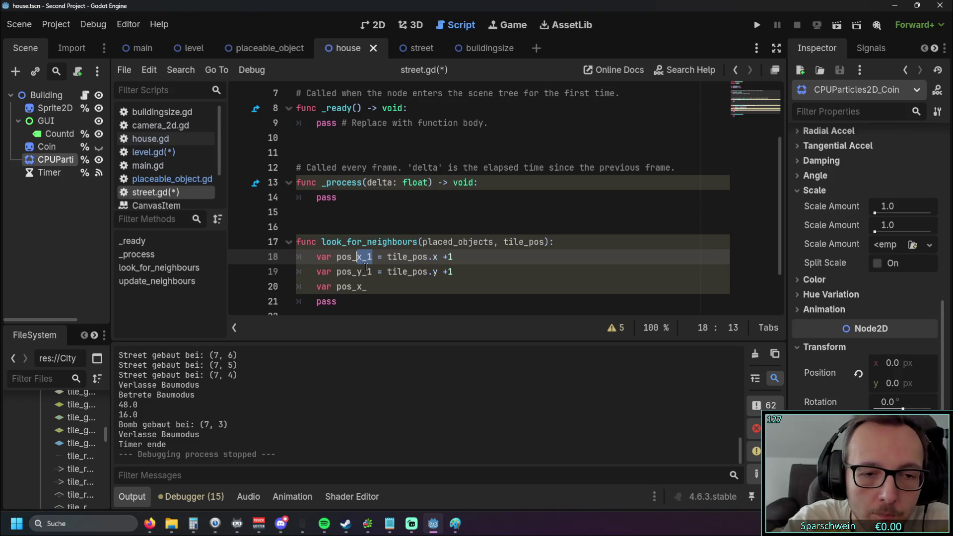
{"action": "type", "text": "r"}
{"action": "left_click", "coordinate": [353, 228]}
{"action": "scroll", "coordinate": [366, 228], "scroll_direction": "down", "scroll_amount": 1}
{"action": "left_click_drag", "start_coordinate": [357, 228], "coordinate": [372, 229]}
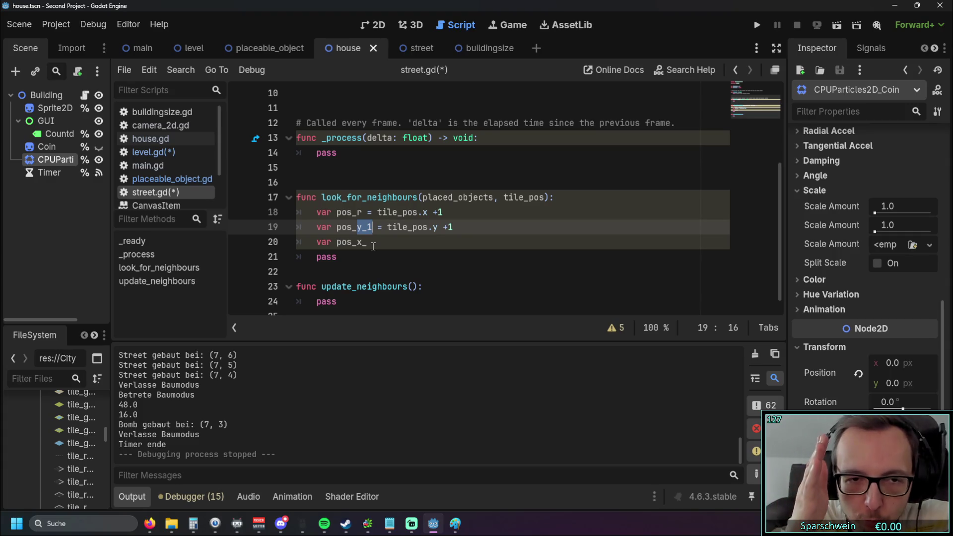
Step: Rename the first two variables to pos_right and pos_down
{"action": "type", "text": "u"}
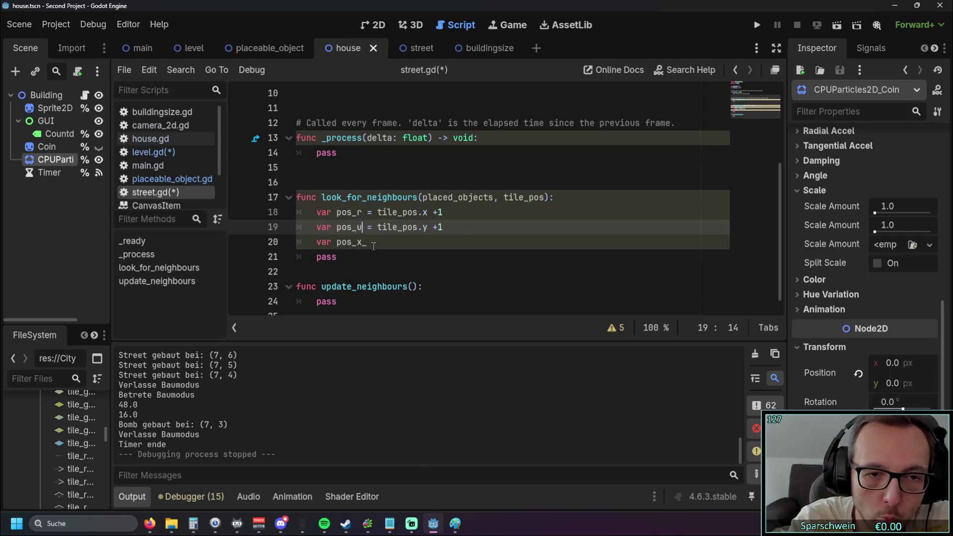
{"action": "key", "text": "BackSpace"}
{"action": "type", "text": "d"}
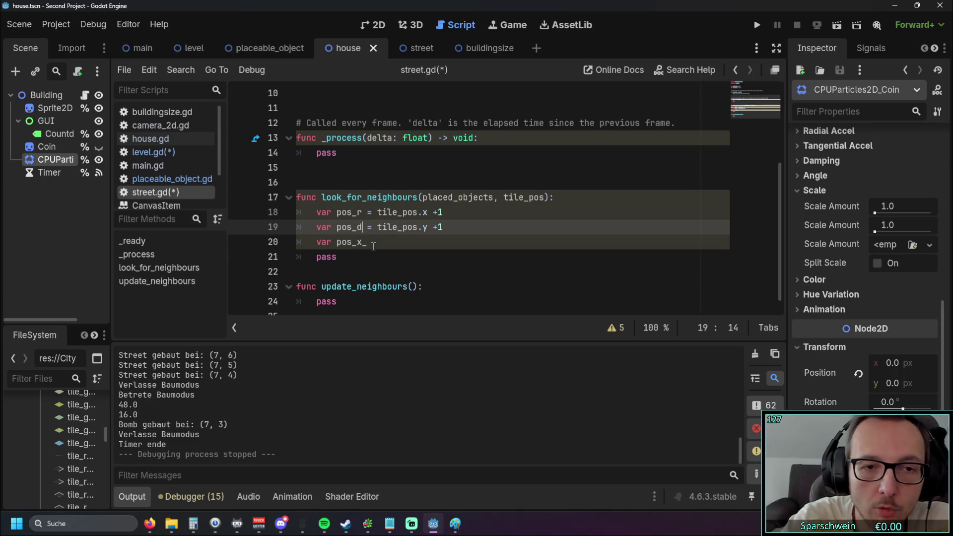
{"action": "left_click", "coordinate": [373, 246]}
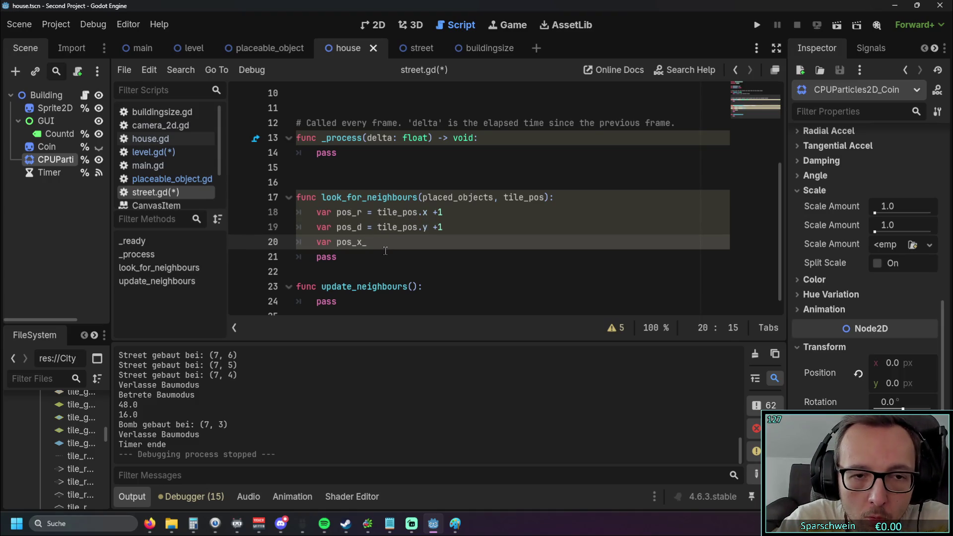
{"action": "key", "text": "Up"}
{"action": "key", "text": "Left"}
{"action": "type", "text": "own"}
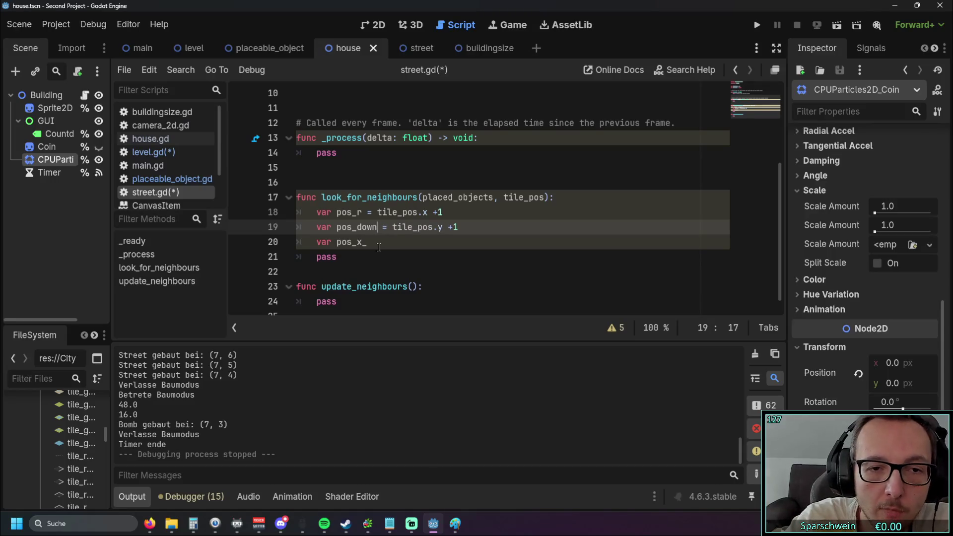
{"action": "key", "text": "Up"}
{"action": "key", "text": "Left"}
{"action": "key", "text": "Left"}
{"action": "key", "text": "Left"}
{"action": "type", "text": "ight"}
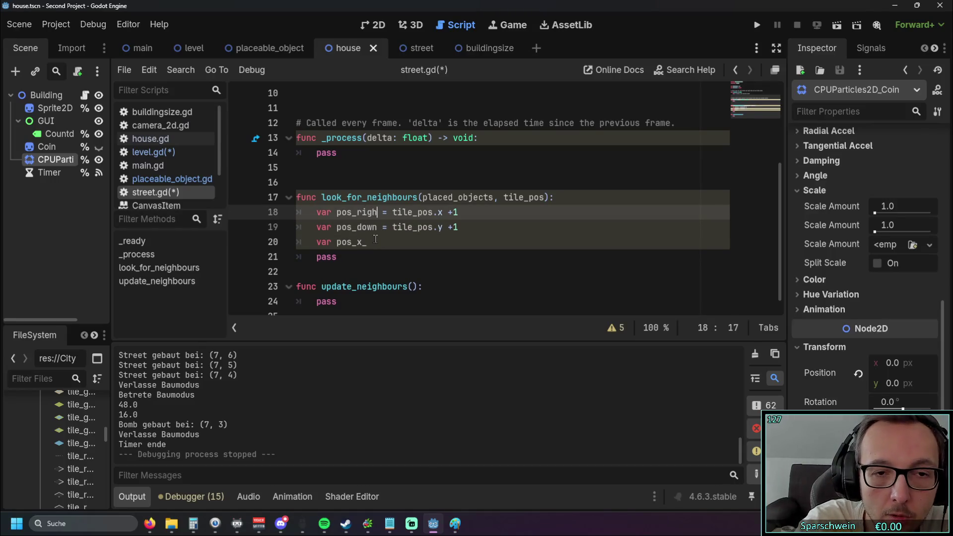
Step: Turn the third declaration into var pos_left = tile_pos.x -1
{"action": "left_click_drag", "start_coordinate": [375, 242], "coordinate": [359, 243]}
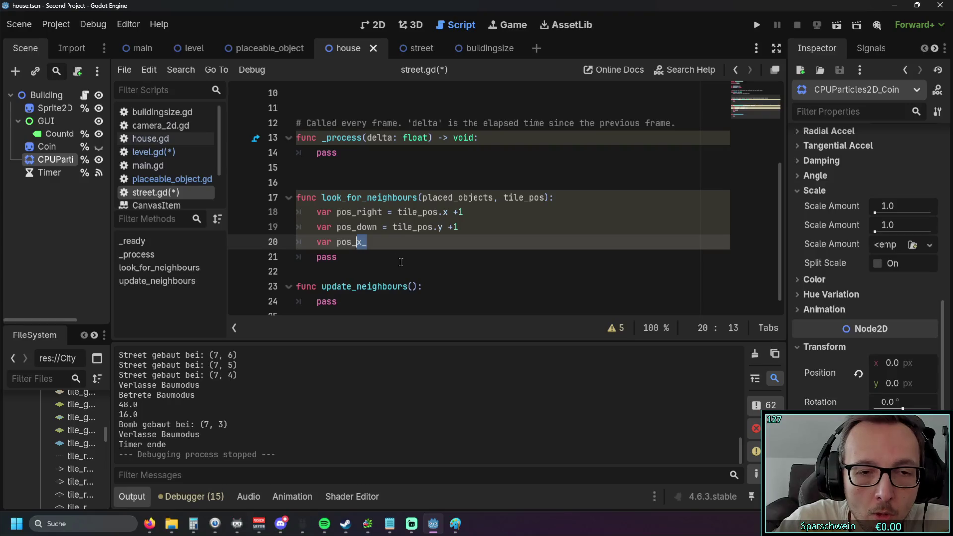
{"action": "type", "text": "left ="}
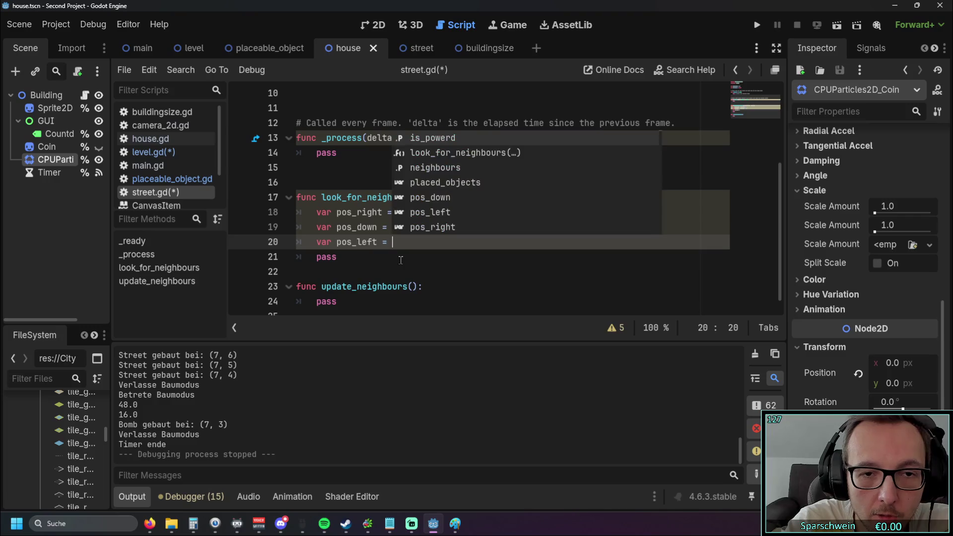
{"action": "type", "text": " tile."}
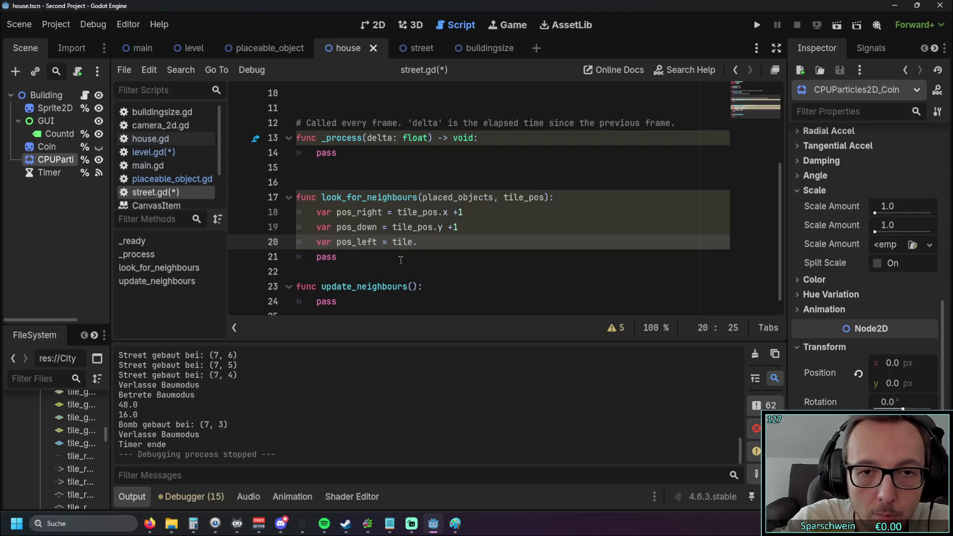
{"action": "key", "text": "BackSpace"}
{"action": "type", "text": "_pos"}
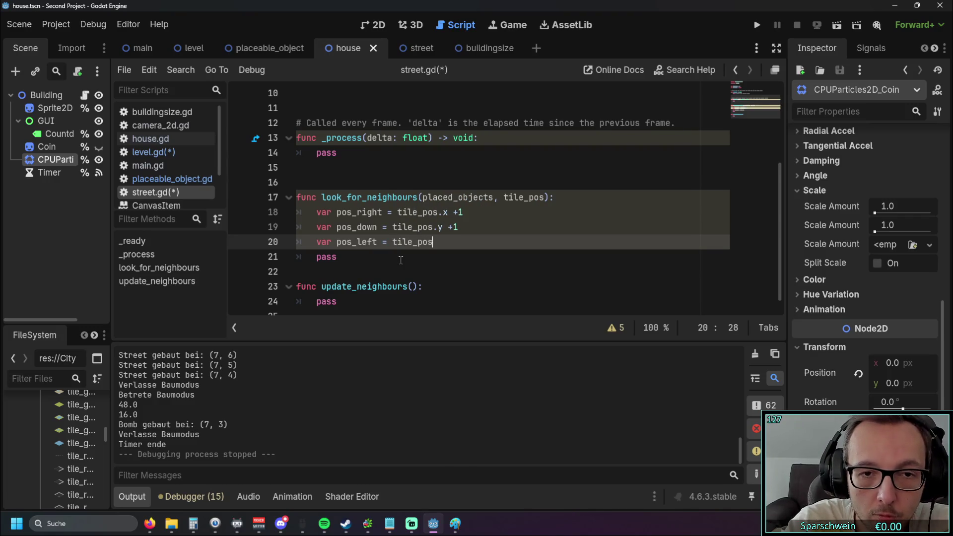
{"action": "type", "text": ".x -1"}
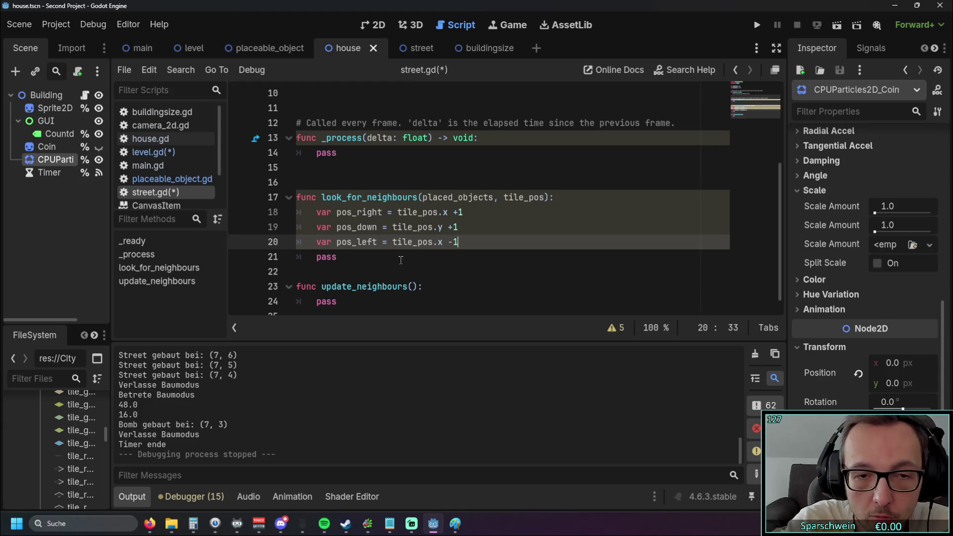
Step: Add var pos_top = tile_pos.y -1 on the next line
{"action": "key", "text": "Return"}
{"action": "type", "text": "va"}
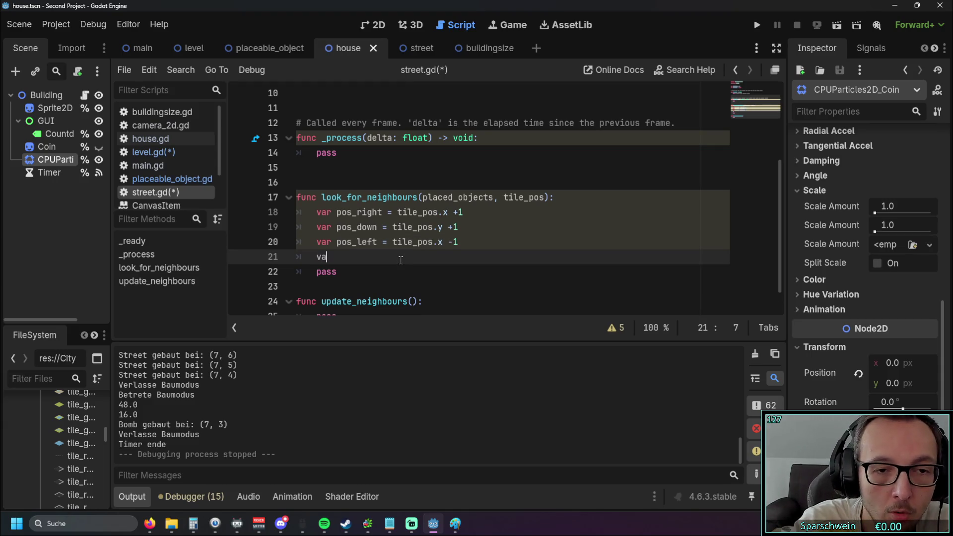
{"action": "type", "text": "r pos_"}
{"action": "key", "text": "BackSpace"}
{"action": "type", "text": "iti"}
{"action": "key", "text": "BackSpace"}
{"action": "key", "text": "BackSpace"}
{"action": "key", "text": "BackSpace"}
{"action": "type", "text": "_t"}
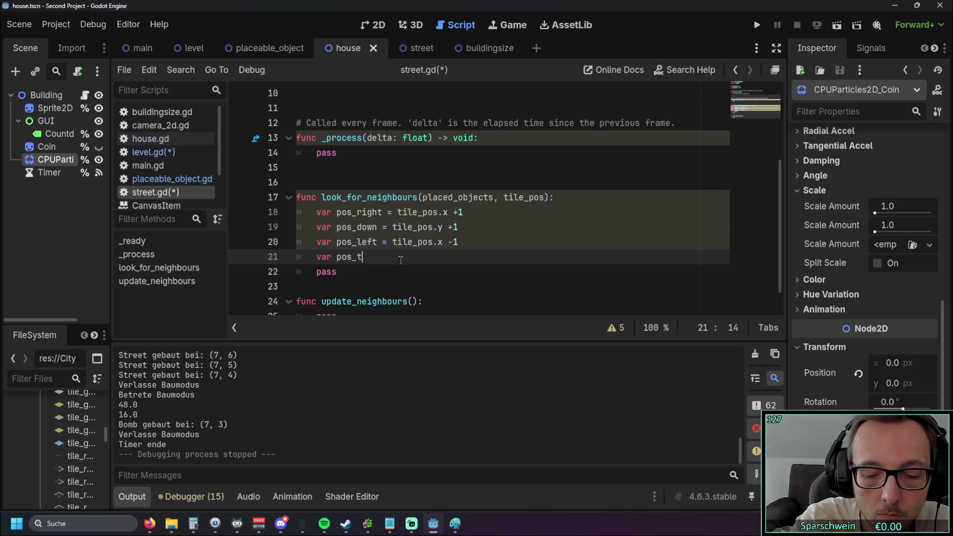
{"action": "type", "text": "op = tile.ois"}
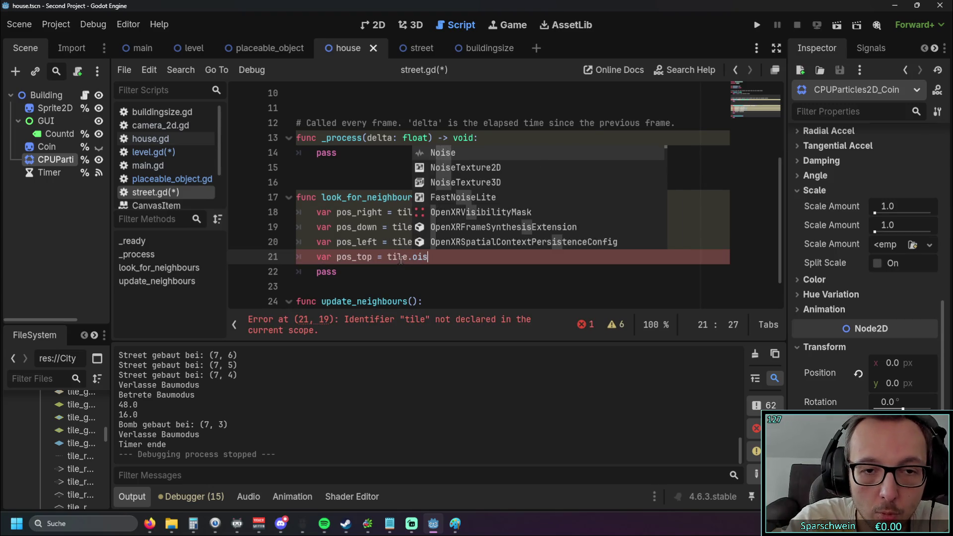
{"action": "key", "text": "Escape"}
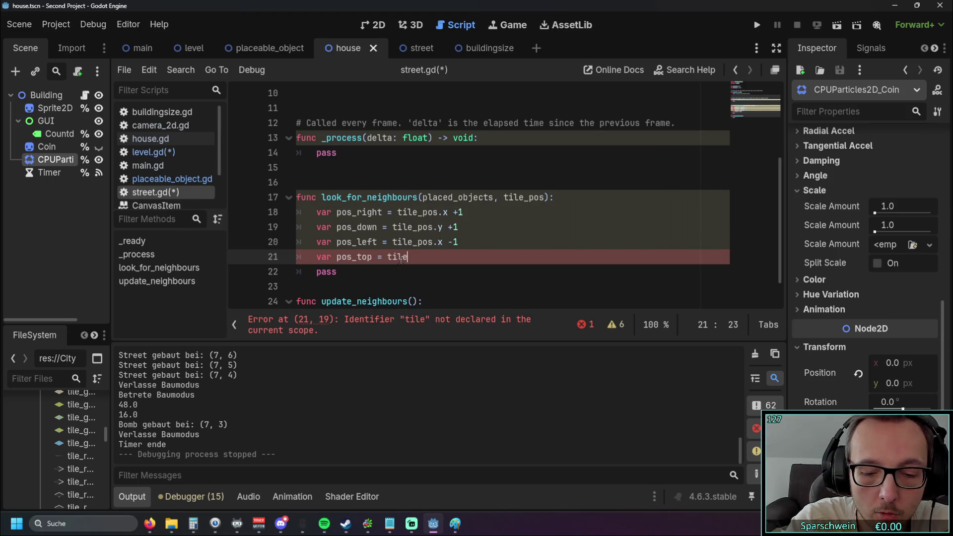
{"action": "type", "text": "_pos.y -1"}
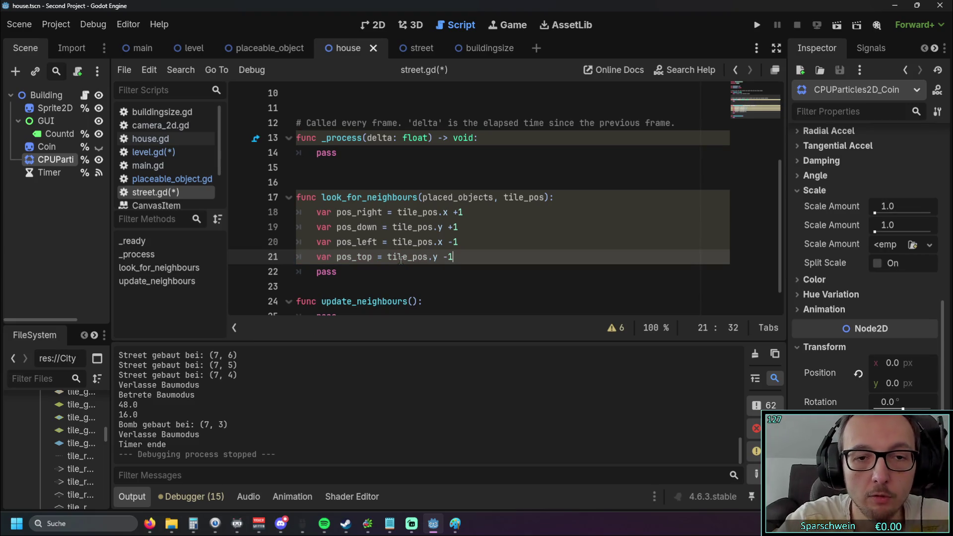
{"action": "left_click", "coordinate": [490, 247]}
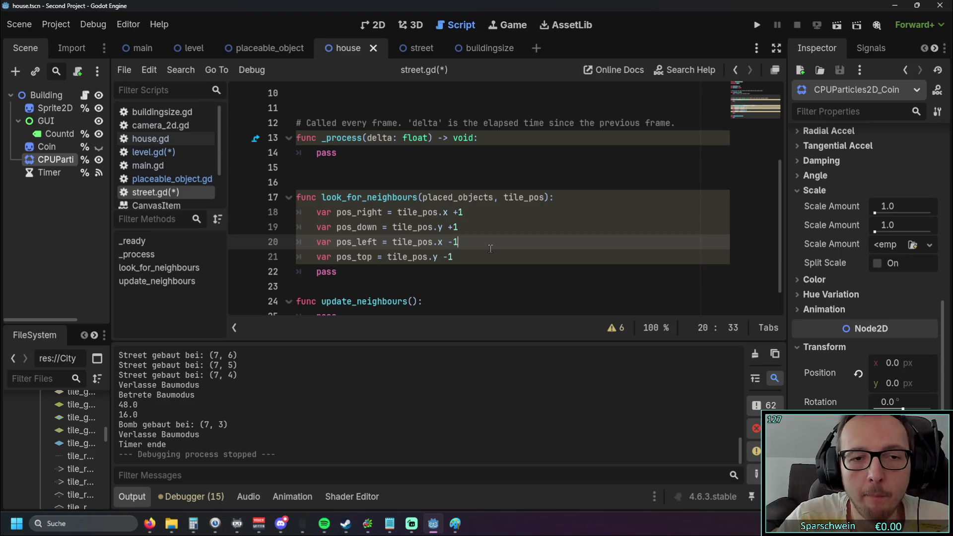
Step: Start line 22 as var pos_list = [ with pos_right as the first element
{"action": "key", "text": "Down"}
{"action": "key", "text": "Return"}
{"action": "type", "text": "var pos_luist"}
{"action": "key", "text": "BackSpace"}
{"action": "key", "text": "BackSpace"}
{"action": "key", "text": "BackSpace"}
{"action": "type", "text": "os_li"}
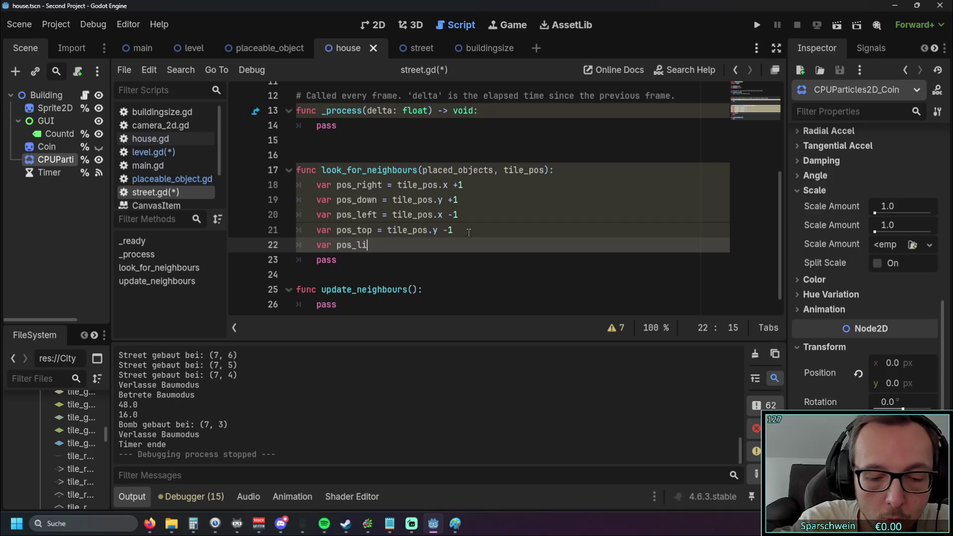
{"action": "type", "text": "st = "}
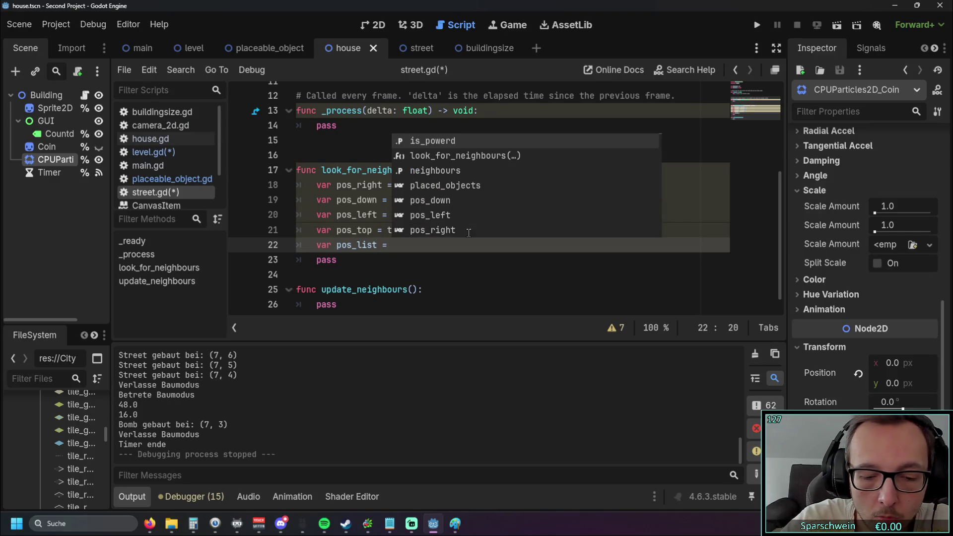
{"action": "type", "text": "["}
{"action": "left_click_drag", "start_coordinate": [336, 184], "coordinate": [383, 187]}
{"action": "key", "text": "ctrl+c"}
{"action": "left_click", "coordinate": [395, 244]}
{"action": "key", "text": "ctrl+v"}
{"action": "type", "text": ","}
Step: Add pos_down and pos_left to the pos_list array
{"action": "left_click_drag", "start_coordinate": [337, 199], "coordinate": [377, 201]}
{"action": "key", "text": "ctrl+c"}
{"action": "left_click", "coordinate": [453, 245]}
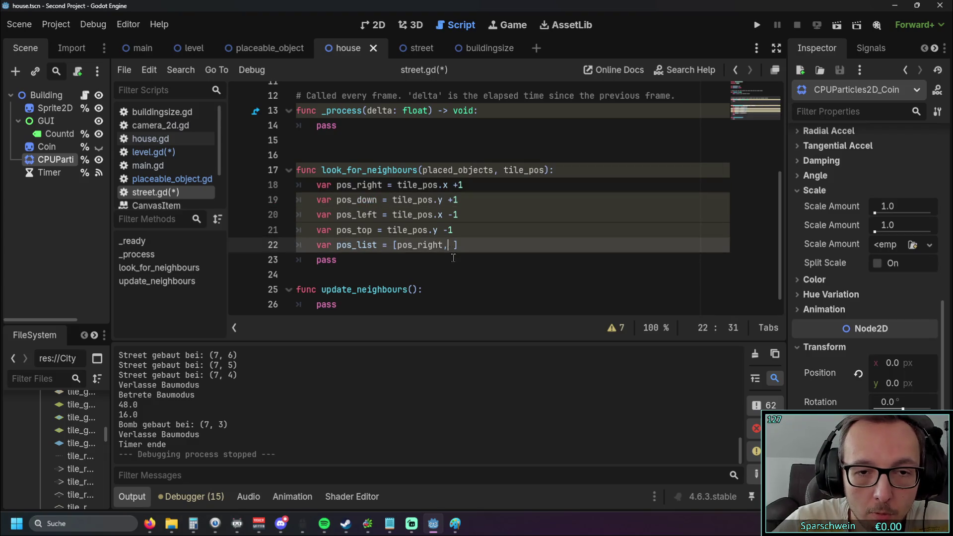
{"action": "key", "text": "ctrl+v"}
{"action": "left_click", "coordinate": [360, 214]}
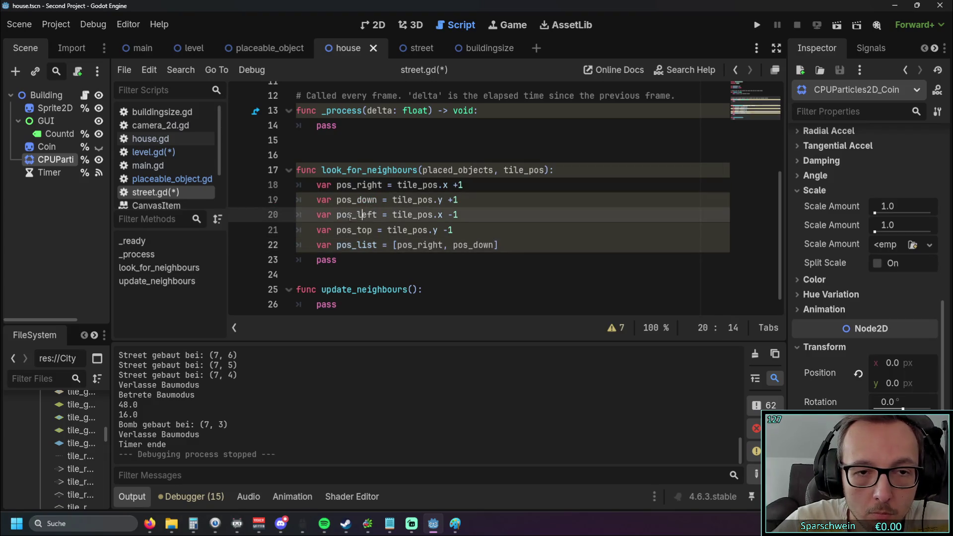
{"action": "left_click_drag", "start_coordinate": [337, 215], "coordinate": [377, 216]}
{"action": "key", "text": "ctrl+c"}
{"action": "left_click", "coordinate": [494, 245]}
{"action": "type", "text": ","}
{"action": "key", "text": "ctrl+v"}
Step: Add pos_top as the last element of pos_list
{"action": "left_click", "coordinate": [336, 230]}
{"action": "left_click_drag", "start_coordinate": [336, 229], "coordinate": [373, 231]}
{"action": "key", "text": "ctrl+c"}
{"action": "left_click", "coordinate": [544, 245]}
{"action": "type", "text": ","}
{"action": "key", "text": "ctrl+v"}
{"action": "left_click", "coordinate": [521, 260]}
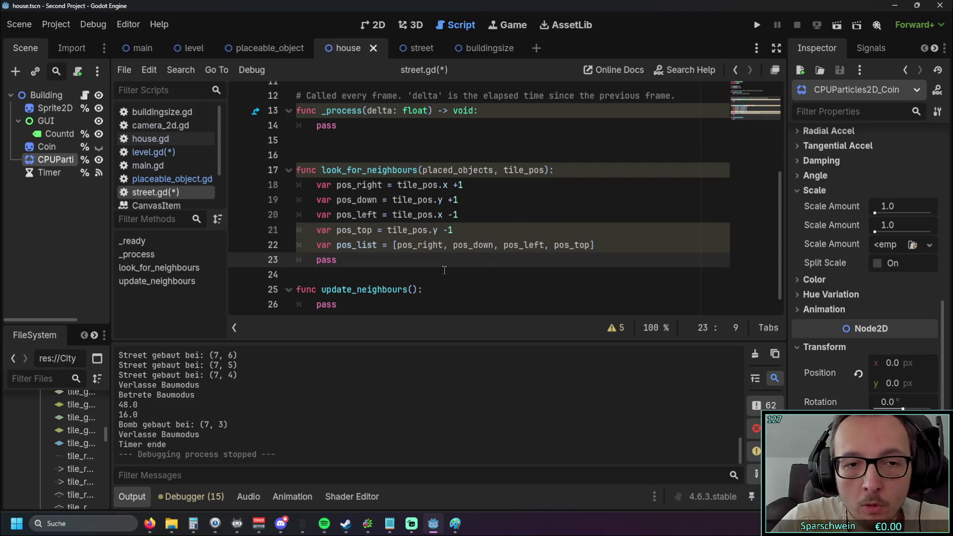
Step: Begin a new line reading 'for i in po' below pos_list
{"action": "scroll", "coordinate": [444, 268], "scroll_direction": "down", "scroll_amount": 1}
{"action": "left_click", "coordinate": [595, 230]}
{"action": "key", "text": "Return"}
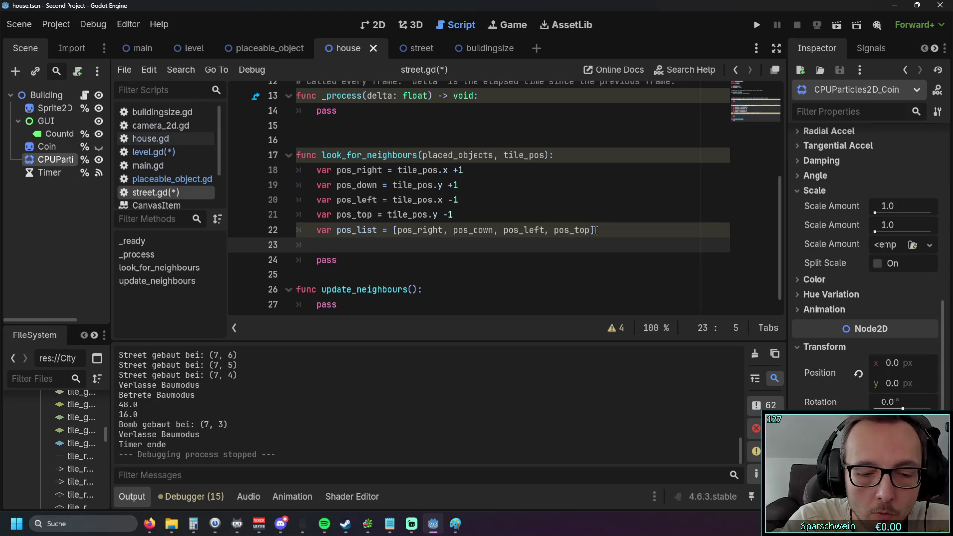
{"action": "type", "text": "for i in po"}
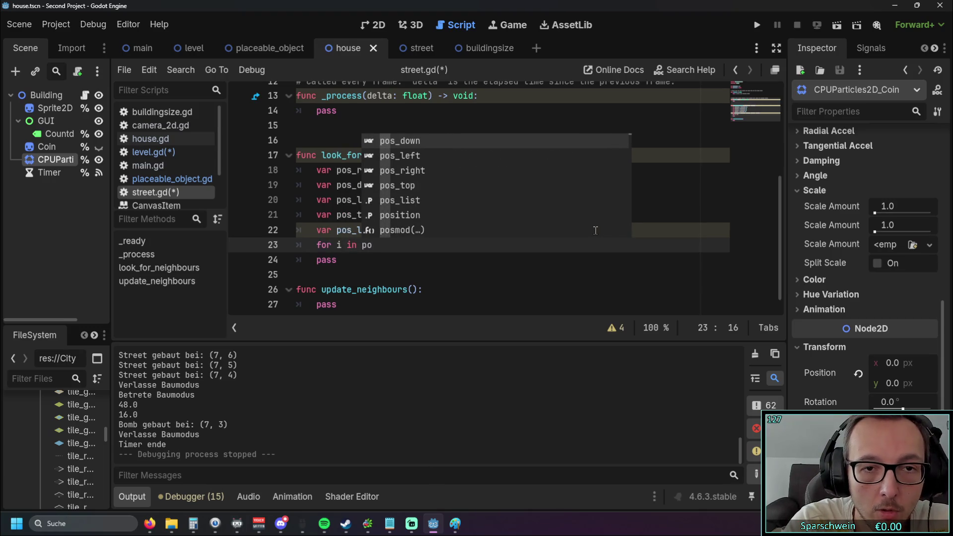
Step: Complete the loop header as 'for i in pos_list:' and start its body
{"action": "left_click", "coordinate": [405, 201]}
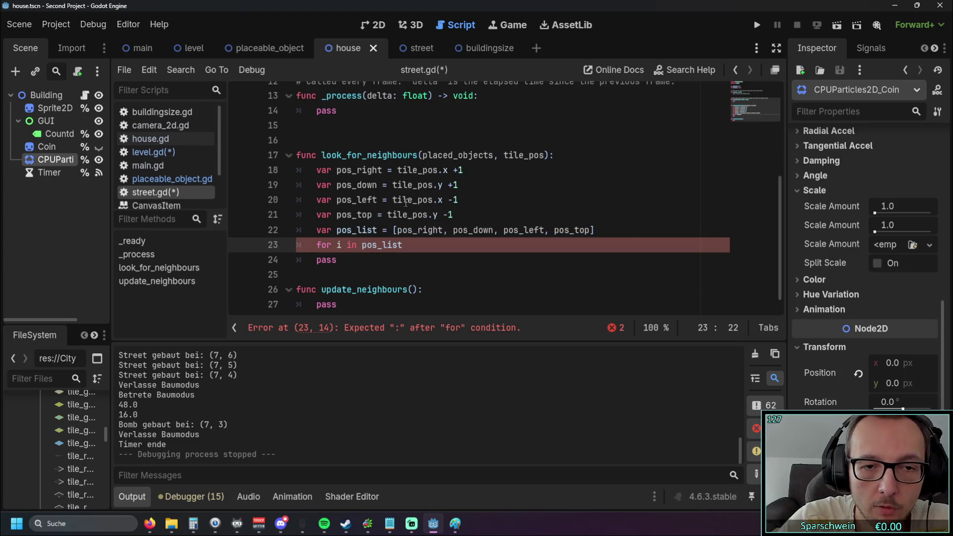
{"action": "type", "text": ":"}
{"action": "key", "text": "Return"}
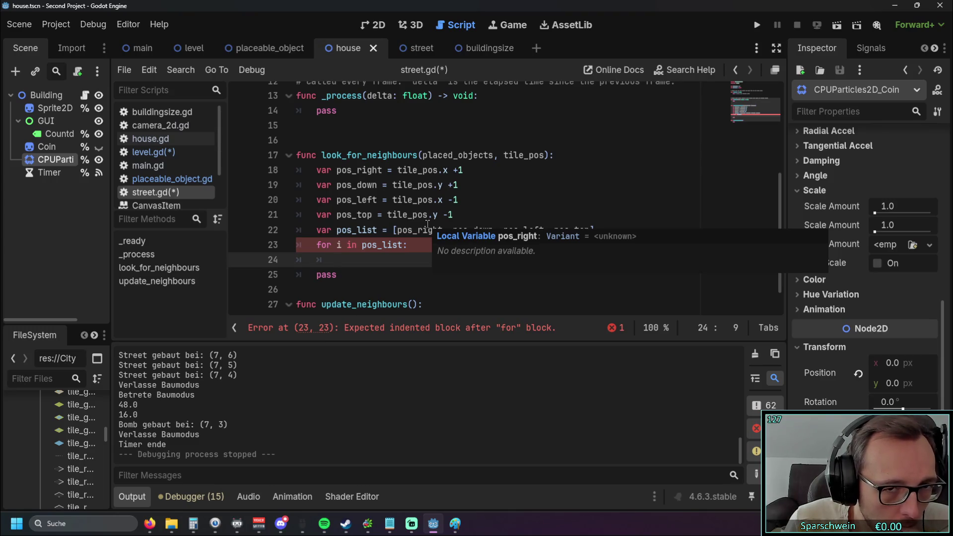
{"action": "left_click", "coordinate": [397, 170]}
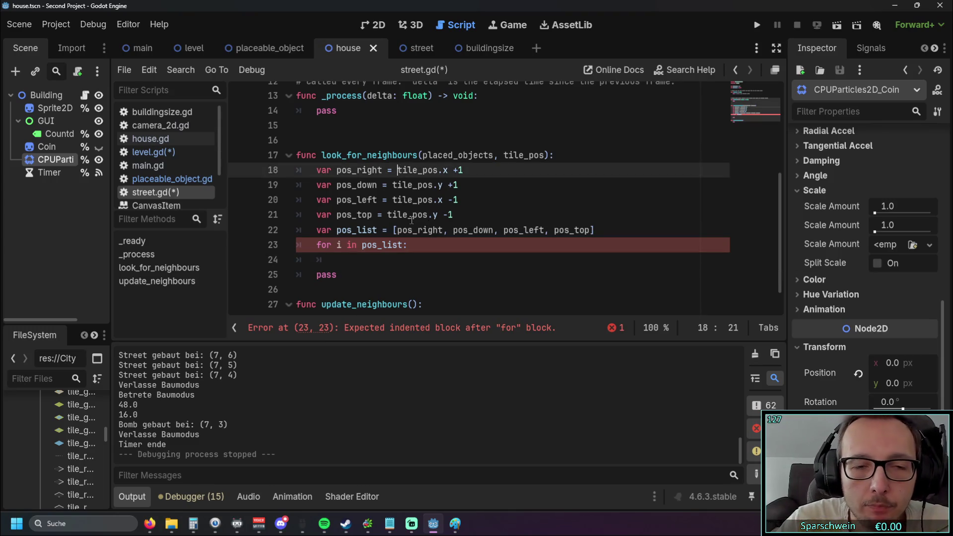
Step: Wrap pos_right as Vector2(tile_pos.x +1, tile_pos.y) on line 18
{"action": "type", "text": "Vector2"}
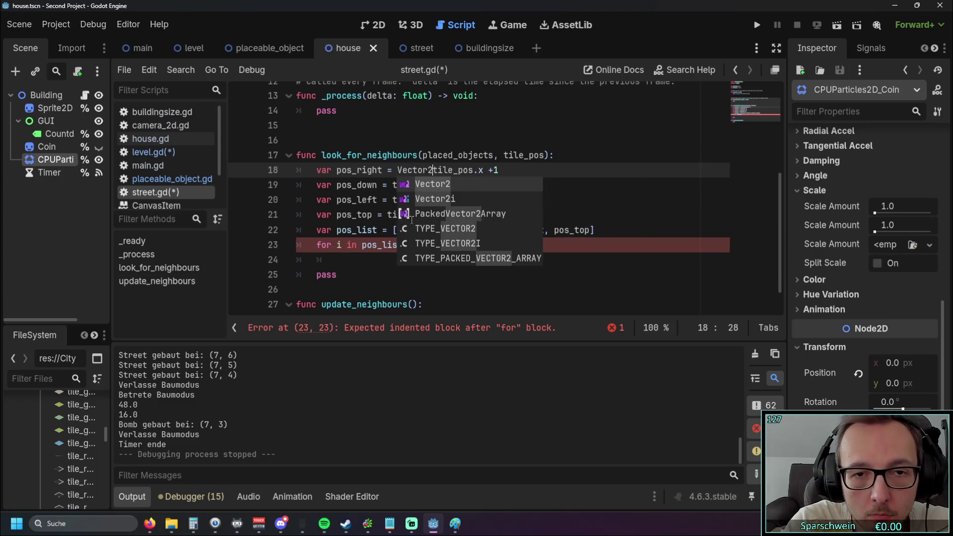
{"action": "type", "text": "("}
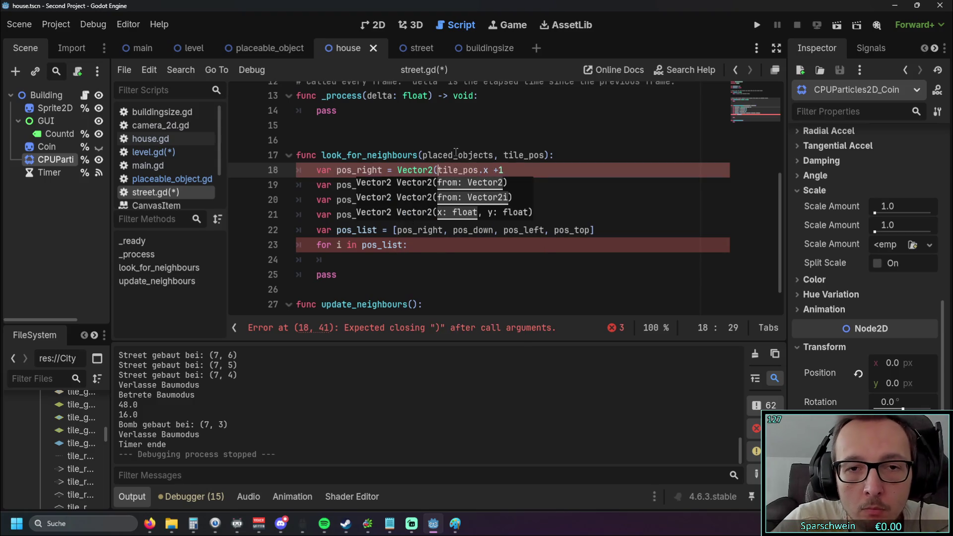
{"action": "left_click", "coordinate": [523, 170]}
{"action": "type", "text": ", "}
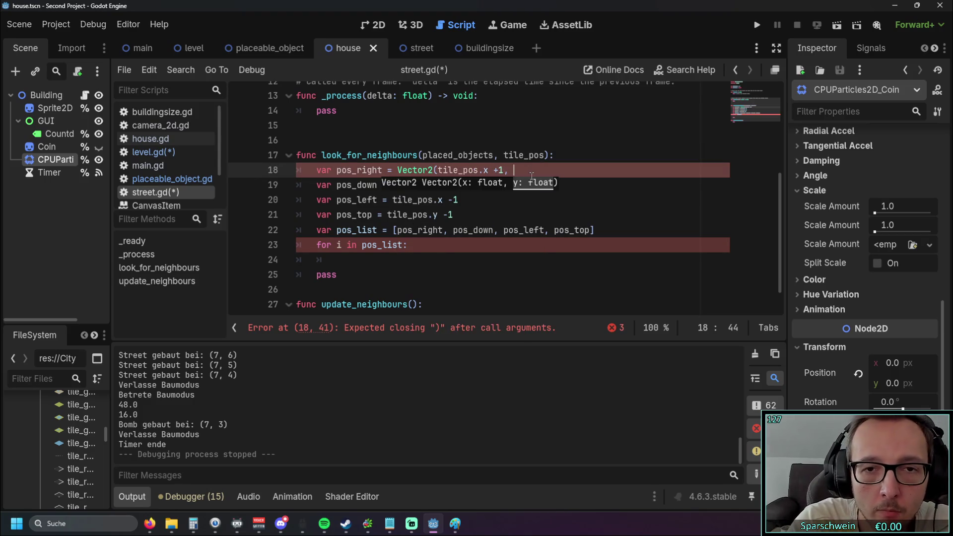
{"action": "type", "text": "tilepos"}
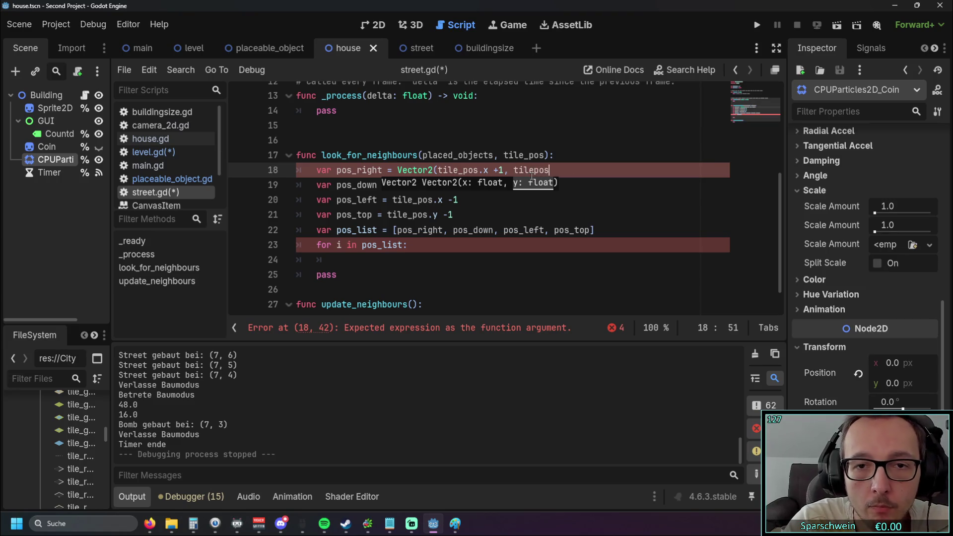
{"action": "key", "text": "BackSpace"}
{"action": "key", "text": "BackSpace"}
{"action": "key", "text": "BackSpace"}
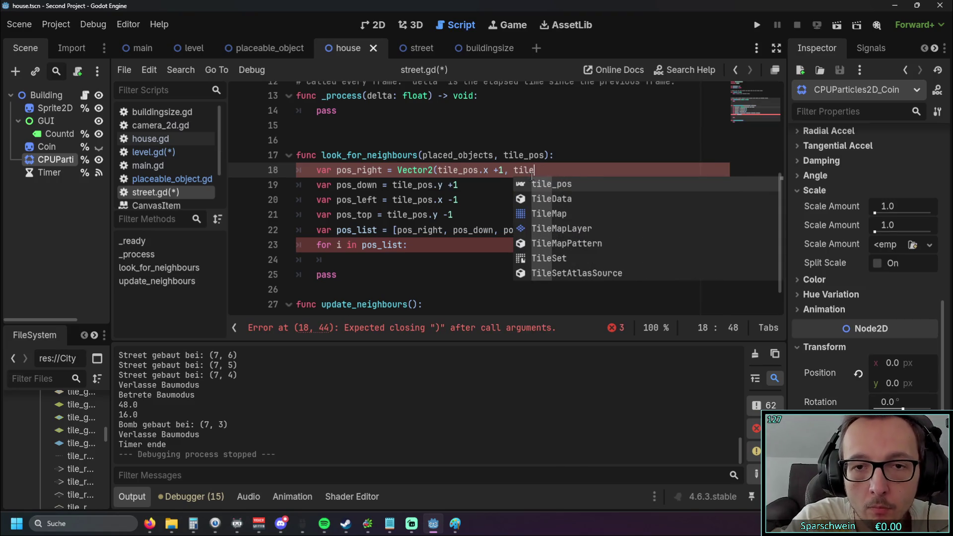
{"action": "left_click", "coordinate": [568, 185]}
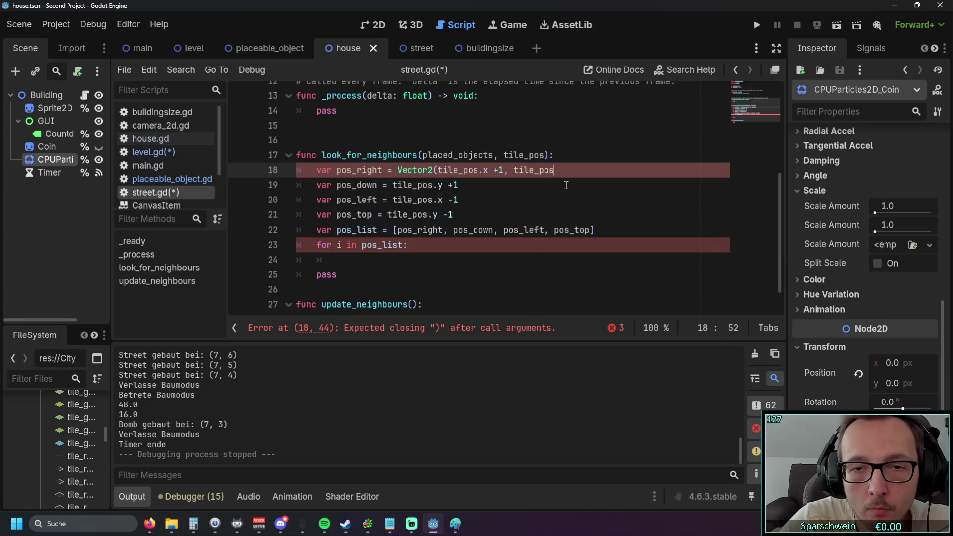
{"action": "type", "text": ".y)"}
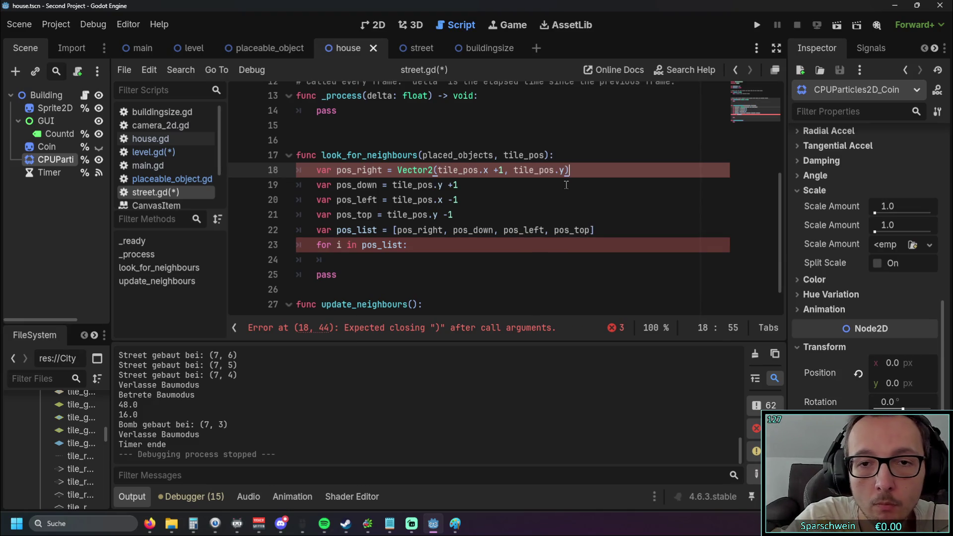
Step: Make pos_down on line 19 a Vector2 with tile_pos.x as its first coordinate
{"action": "left_click", "coordinate": [508, 190]}
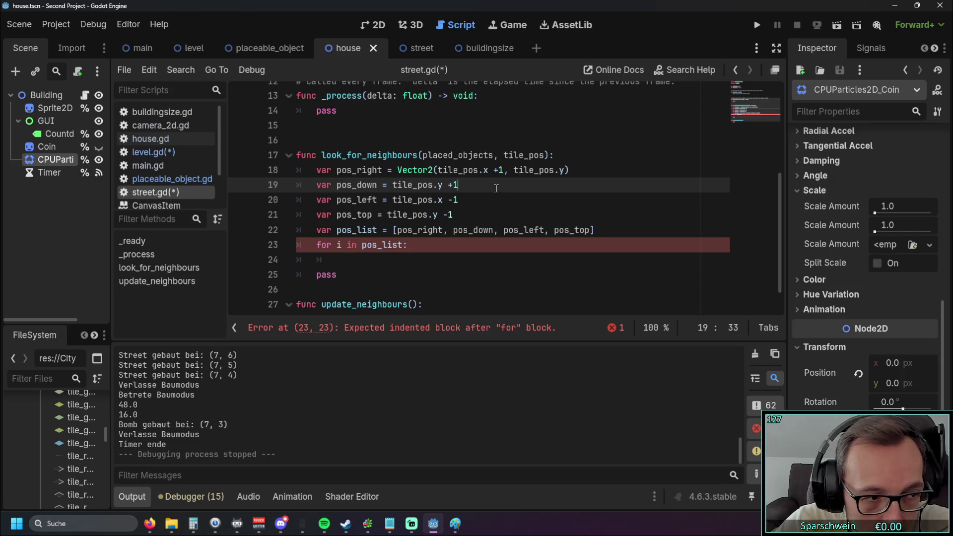
{"action": "left_click", "coordinate": [393, 186]}
{"action": "type", "text": "Vector"}
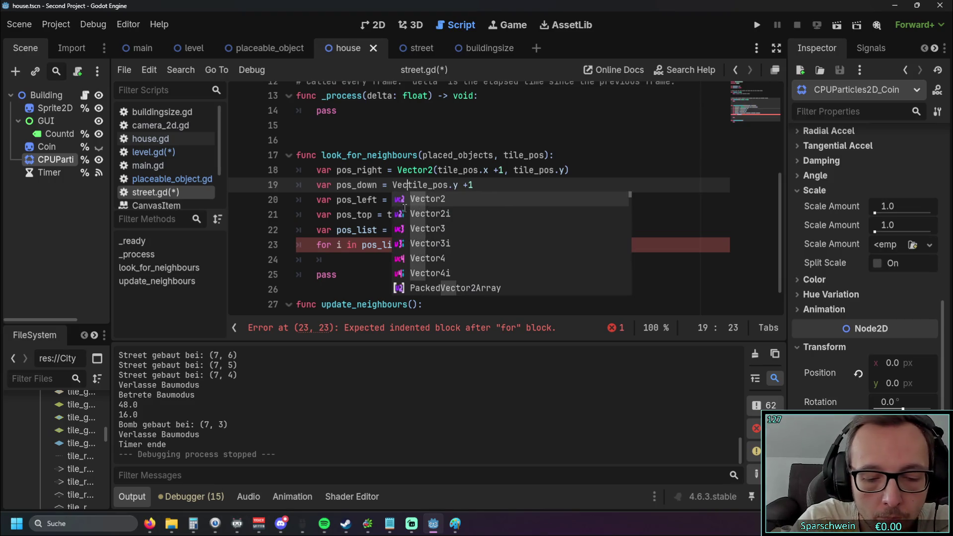
{"action": "type", "text": "2("}
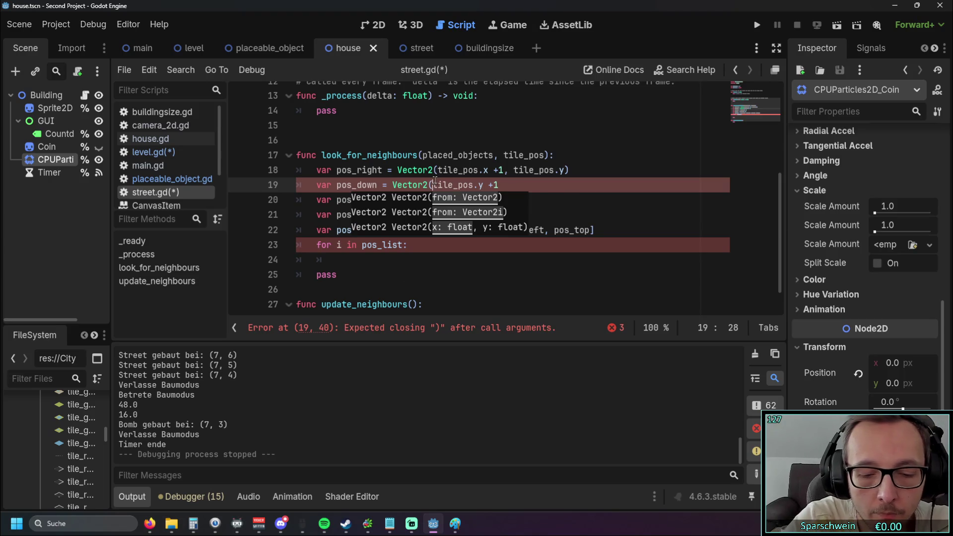
{"action": "type", "text": "t"}
{"action": "key", "text": "BackSpace"}
{"action": "key", "text": "BackSpace"}
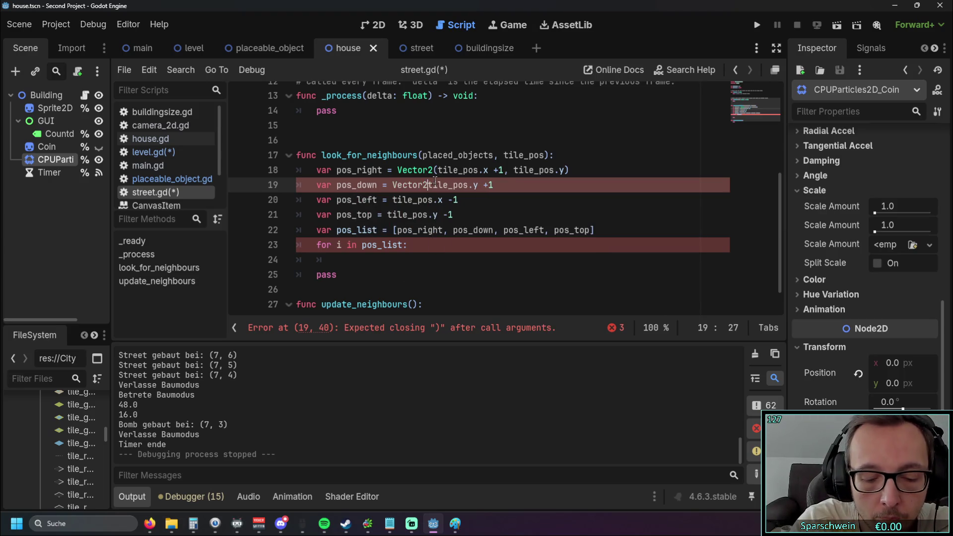
{"action": "type", "text": "(tile"}
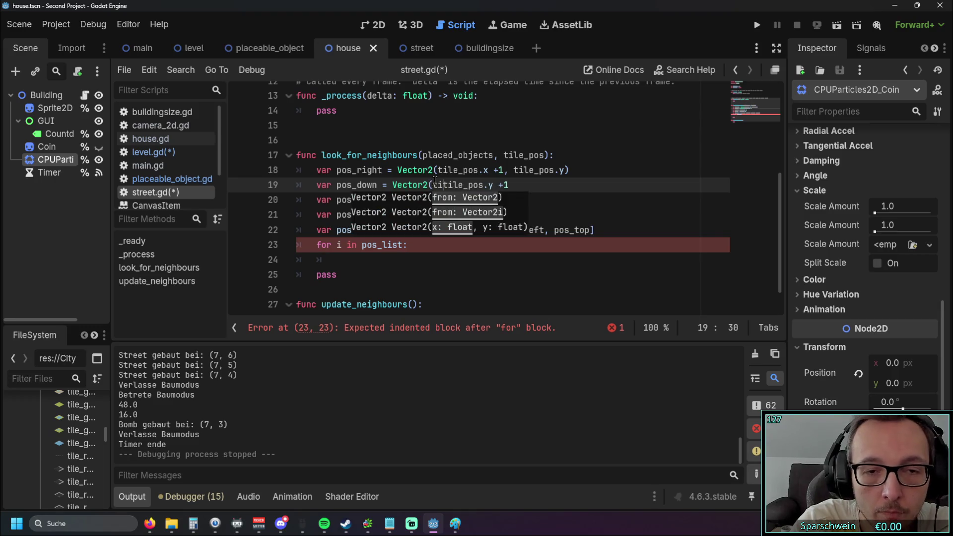
{"action": "key", "text": "Return"}
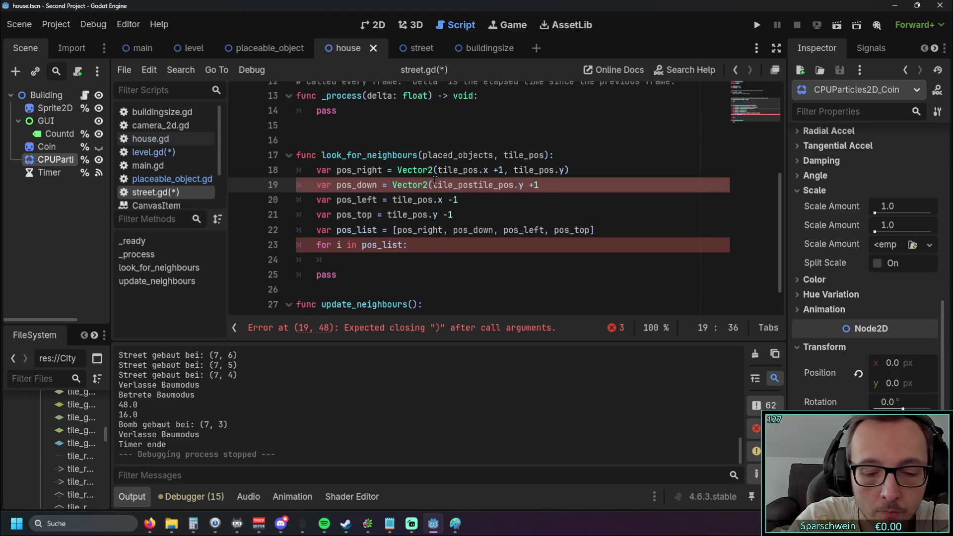
{"action": "type", "text": ".x,"}
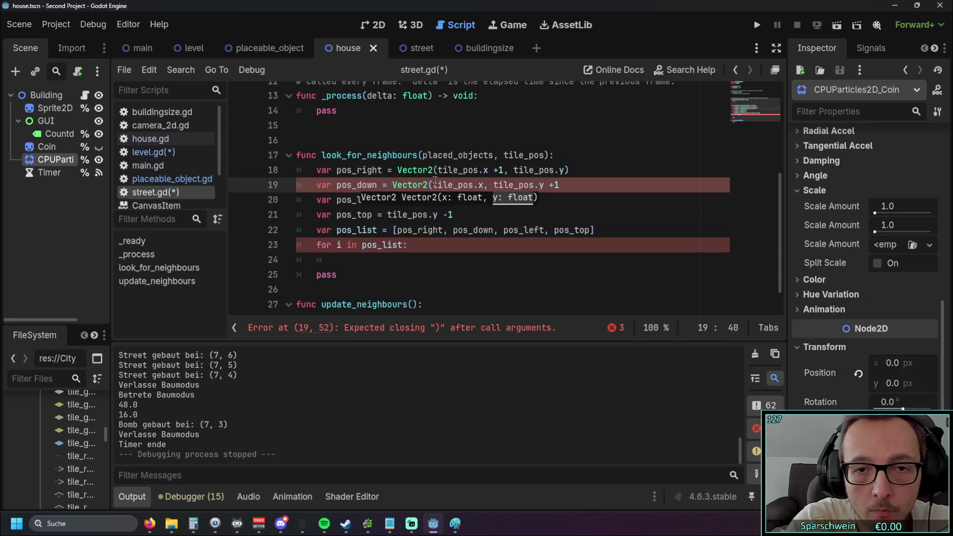
{"action": "left_click", "coordinate": [577, 185]}
{"action": "type", "text": ")"}
Step: Make pos_left on line 20 a Vector2 with tile_pos.y as its second coordinate
{"action": "left_click", "coordinate": [392, 199]}
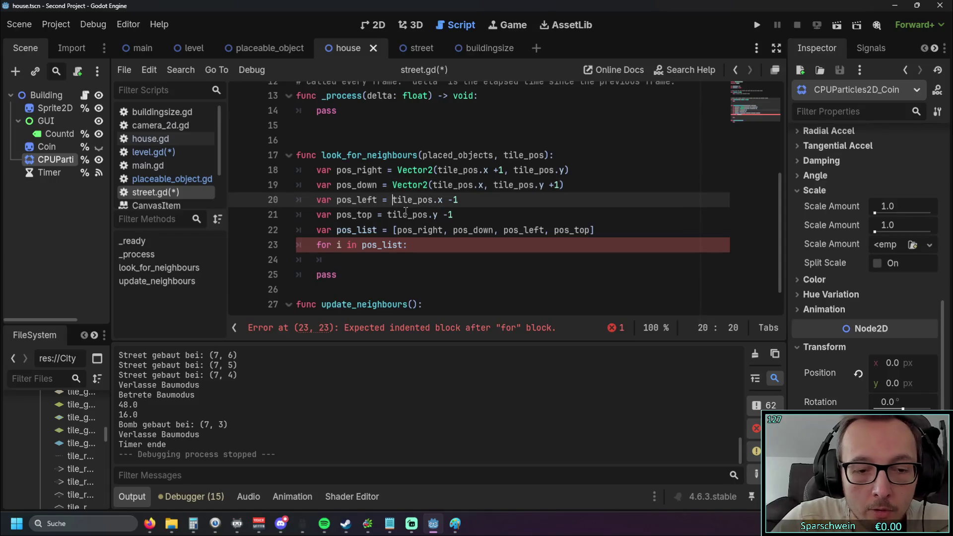
{"action": "type", "text": "Vector2"}
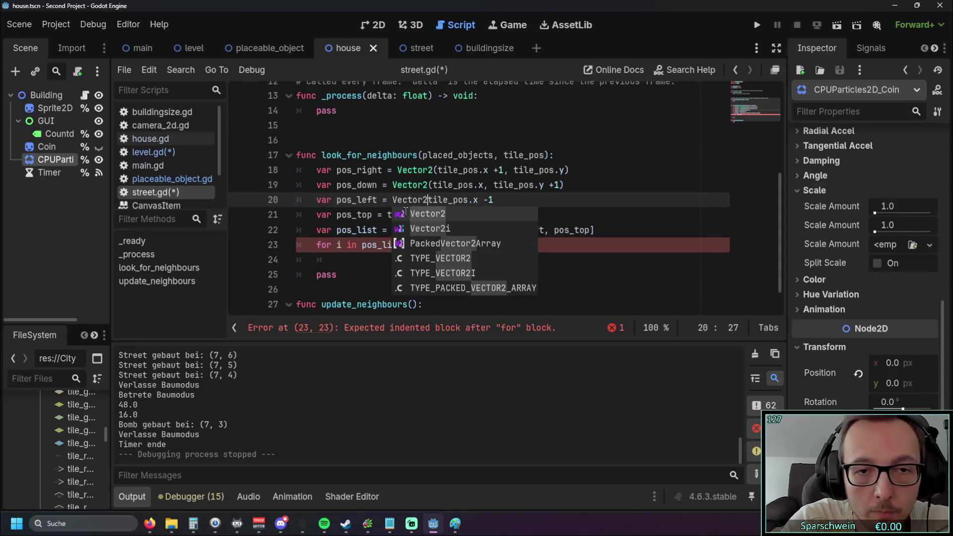
{"action": "type", "text": "("}
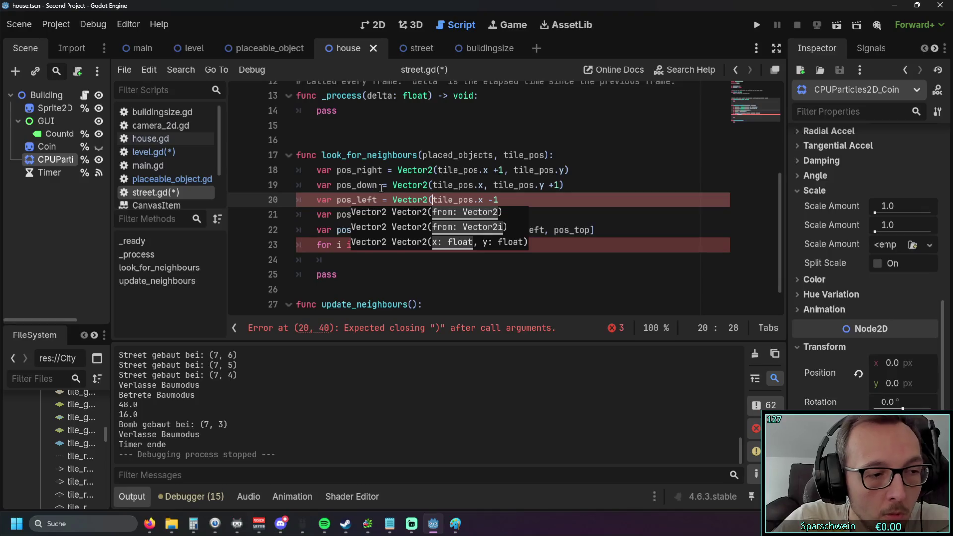
{"action": "left_click", "coordinate": [473, 186]}
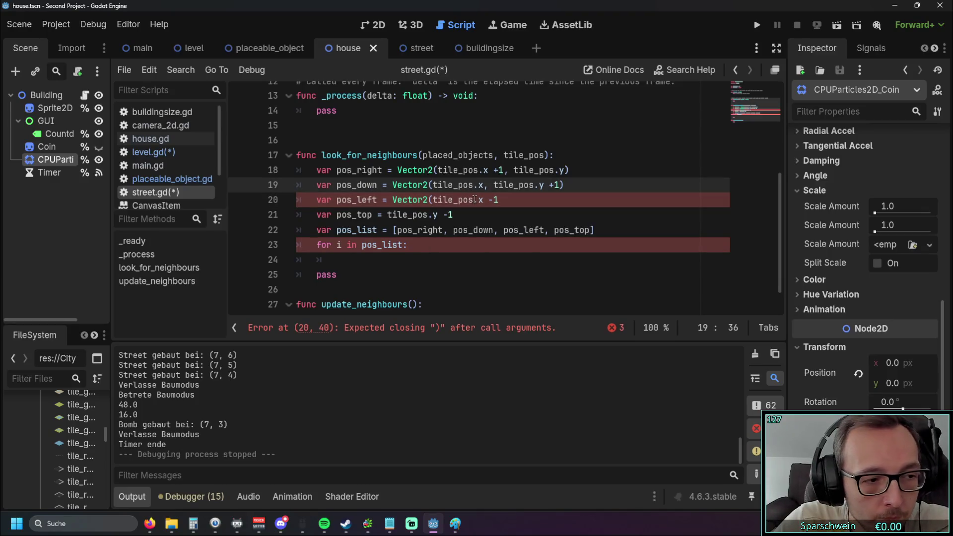
{"action": "left_click", "coordinate": [505, 201]}
{"action": "type", "text": ","}
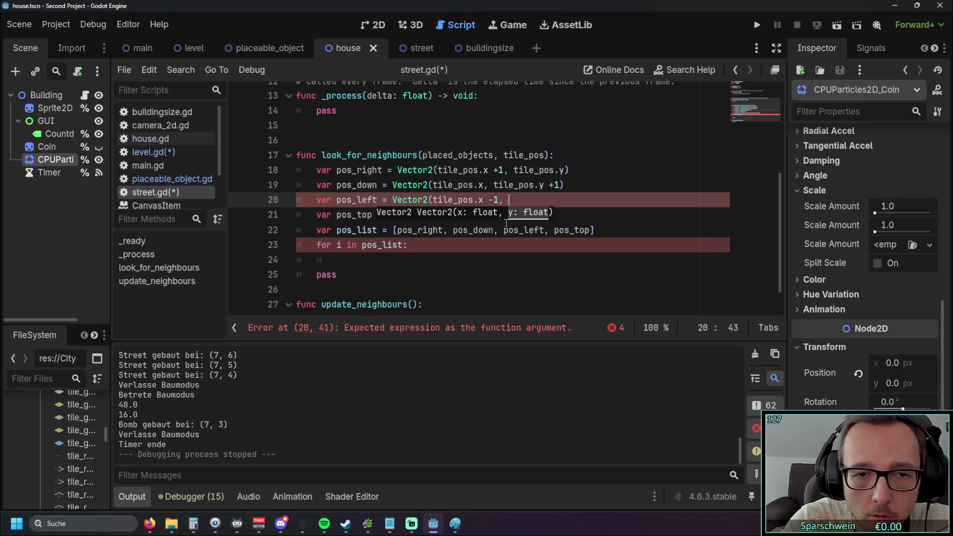
{"action": "left_click", "coordinate": [530, 200]}
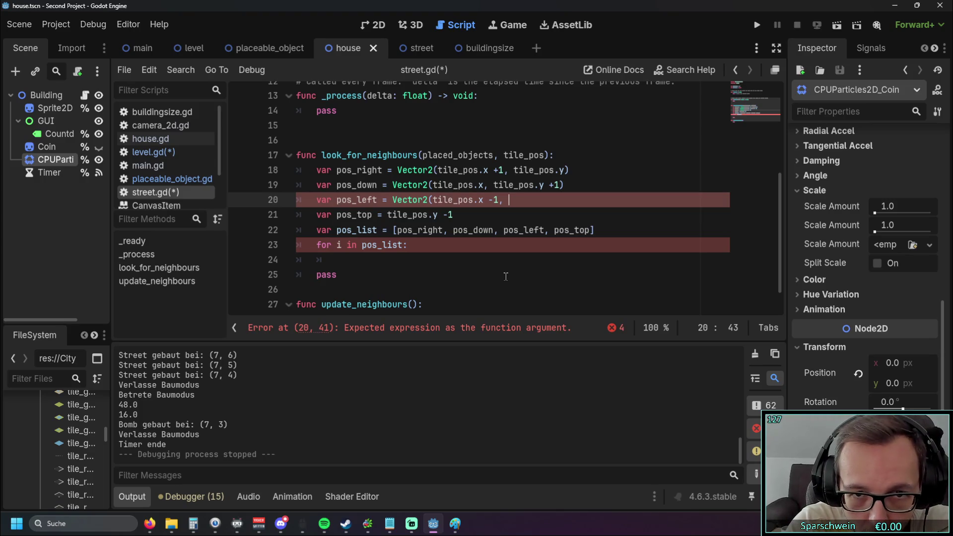
{"action": "type", "text": "tile"}
{"action": "key", "text": "Return"}
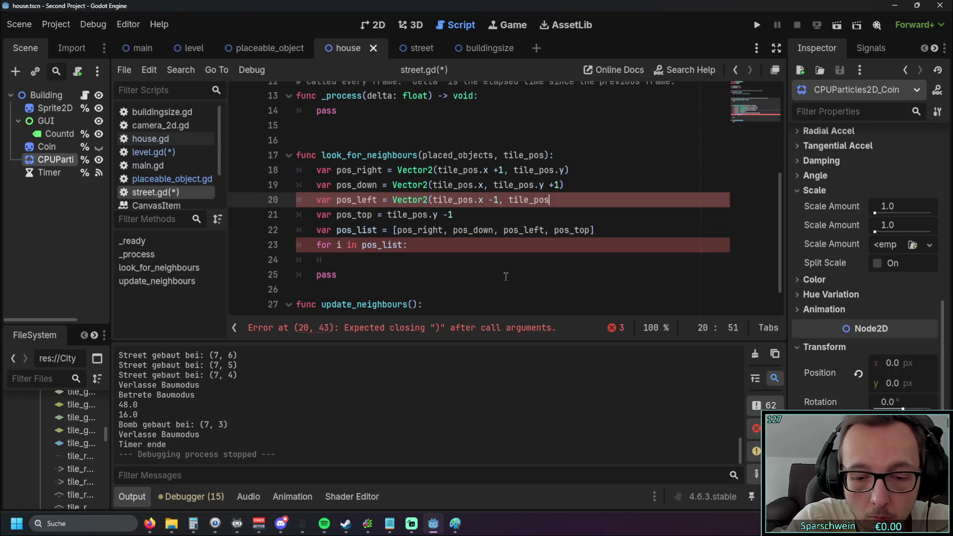
{"action": "type", "text": ".y"}
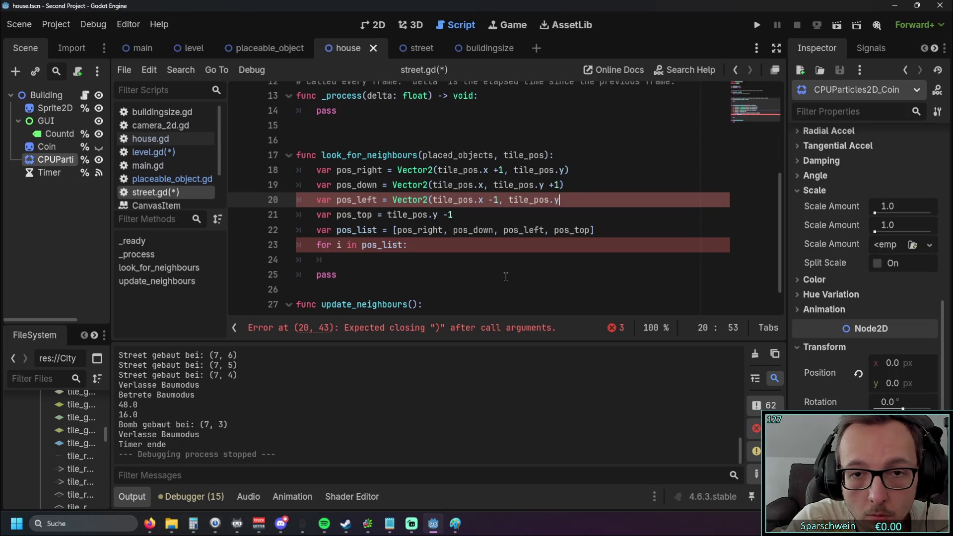
{"action": "type", "text": ")"}
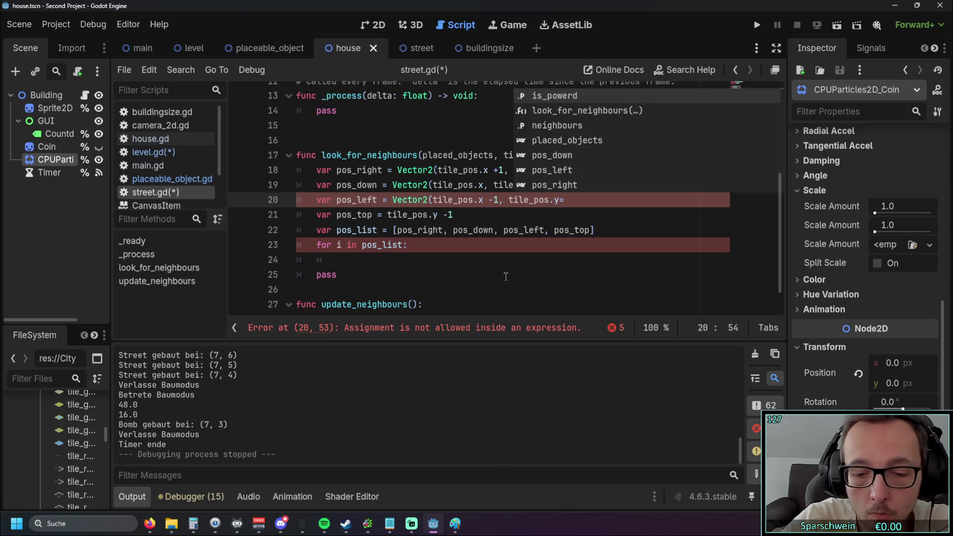
{"action": "key", "text": "Escape"}
Step: Make pos_top on line 21 a Vector2 with tile_pos.x as its first coordinate
{"action": "left_click", "coordinate": [389, 214]}
{"action": "type", "text": "Vector"}
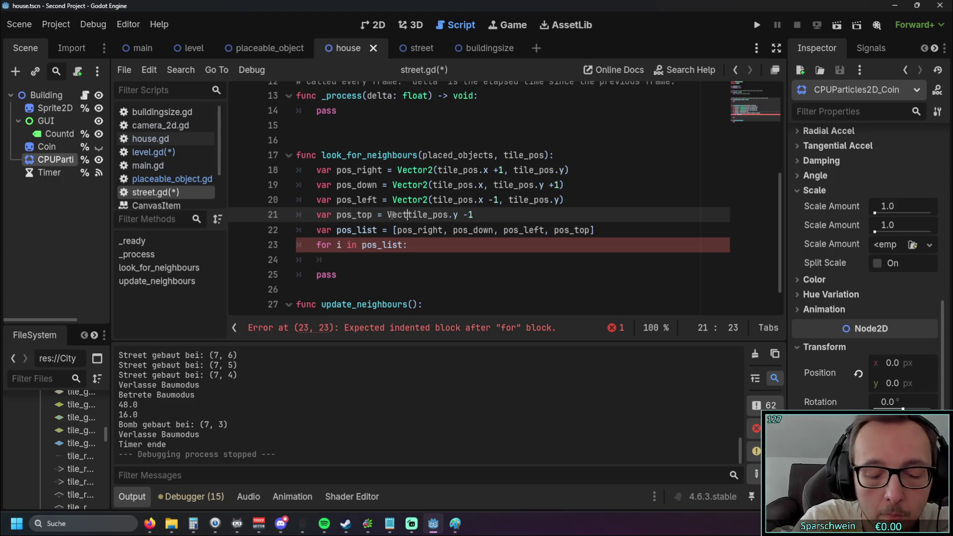
{"action": "type", "text": "2("}
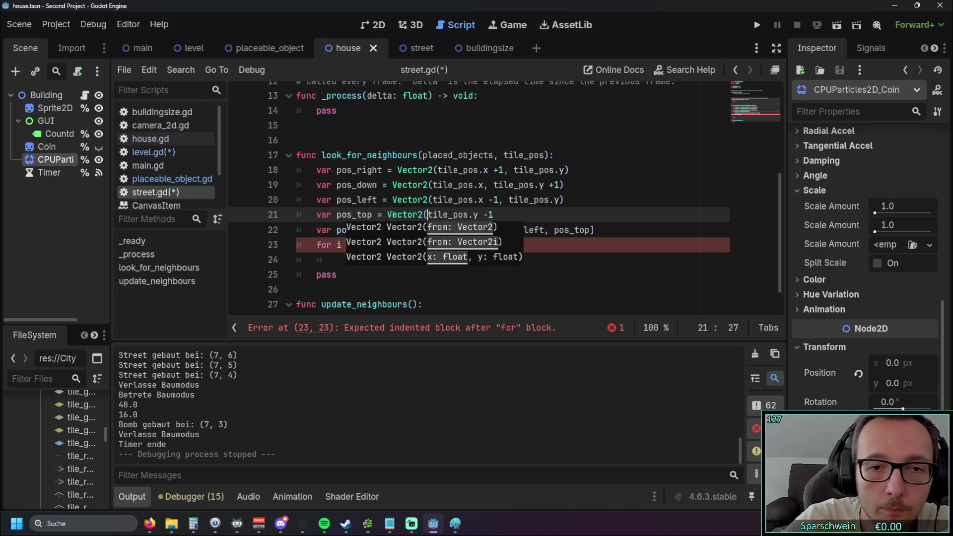
{"action": "key", "text": "End"}
{"action": "left_click", "coordinate": [428, 215]}
{"action": "type", "text": "tile"}
{"action": "key", "text": "Return"}
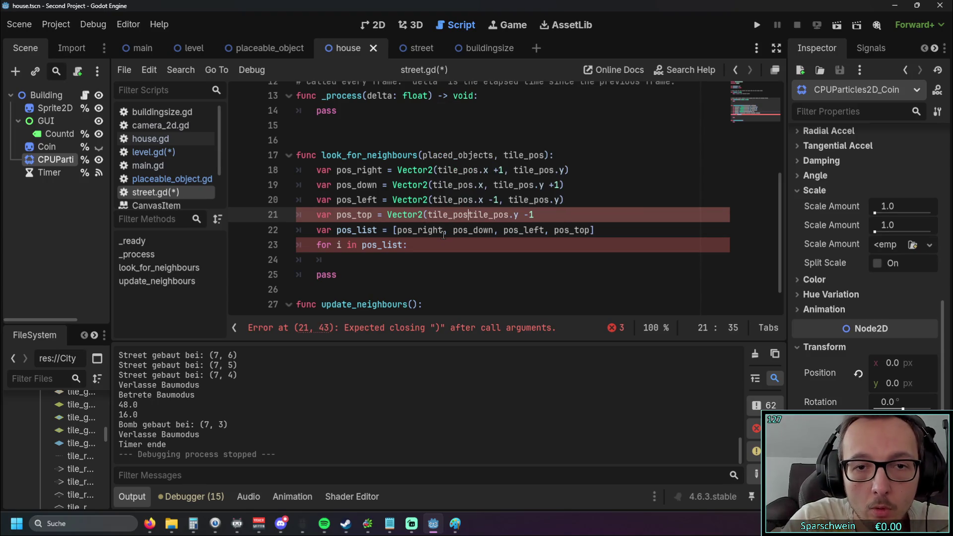
{"action": "type", "text": ".x,"}
{"action": "left_click", "coordinate": [568, 214]}
{"action": "type", "text": ")"}
{"action": "scroll", "coordinate": [419, 234], "scroll_direction": "down", "scroll_amount": 1}
{"action": "left_click", "coordinate": [418, 231]}
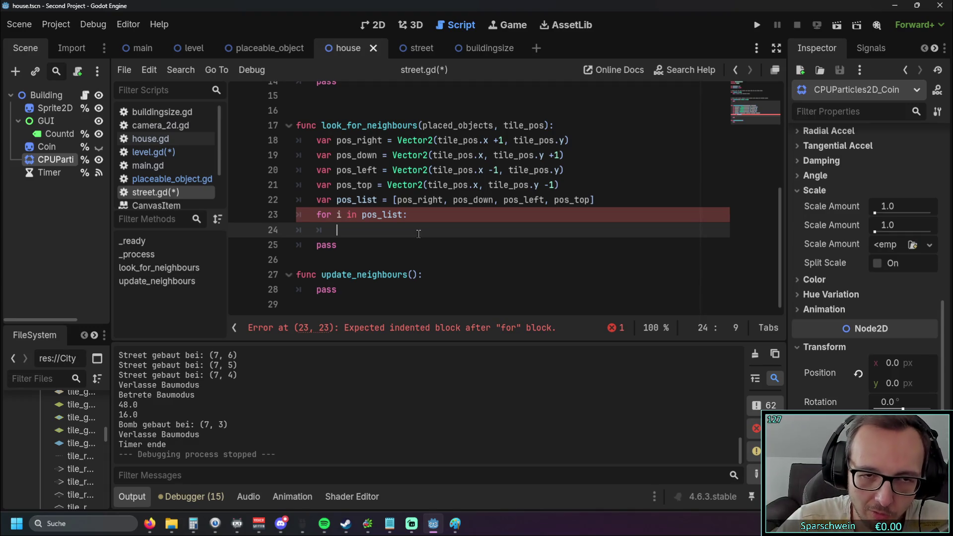
Step: Begin the condition 'if i in' in the body of the for loop over pos_list
{"action": "left_click_drag", "start_coordinate": [336, 199], "coordinate": [623, 220]}
{"action": "left_click", "coordinate": [361, 224]}
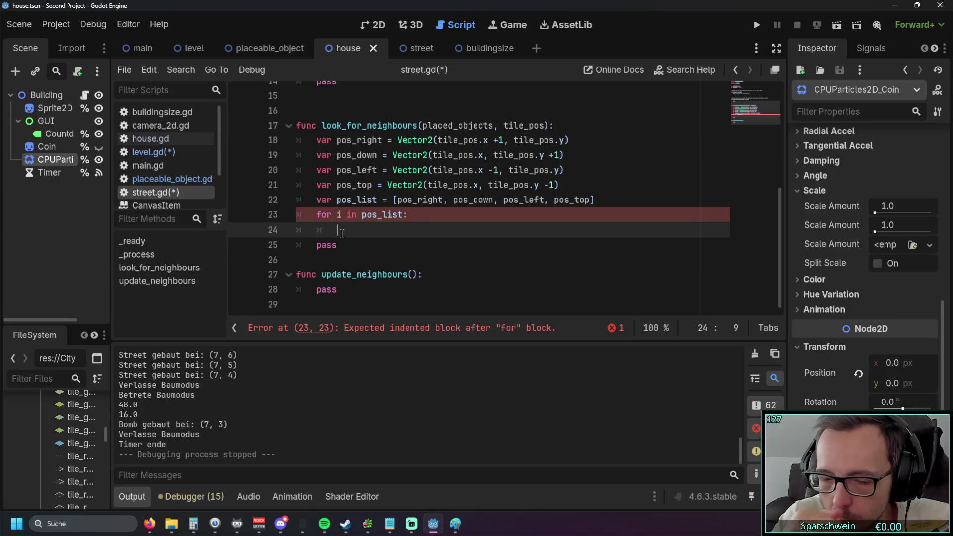
{"action": "type", "text": "if"}
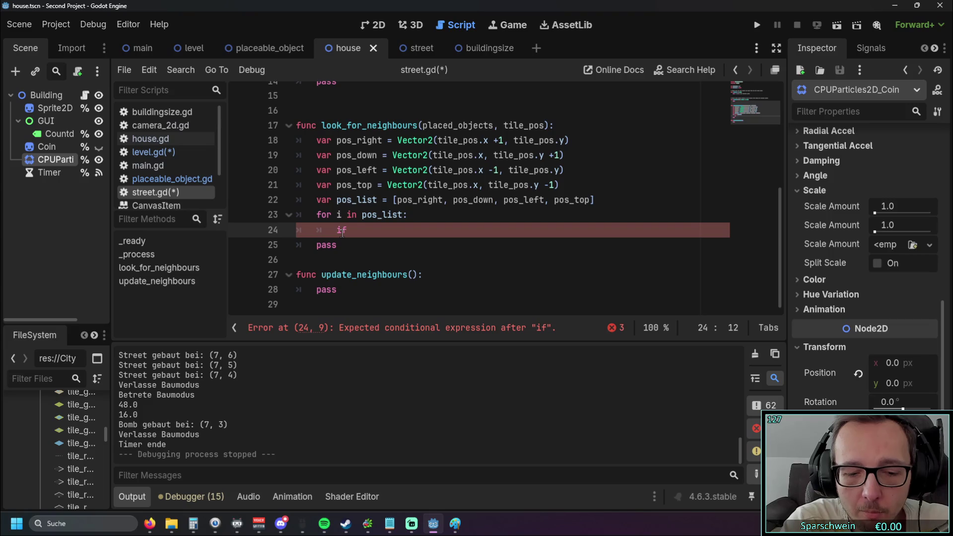
{"action": "type", "text": " i in"}
Step: Complete line 24 as 'if i in placed_objects:' with the copied parameter name
{"action": "scroll", "coordinate": [352, 228], "scroll_direction": "up", "scroll_amount": 2}
{"action": "scroll", "coordinate": [351, 228], "scroll_direction": "down", "scroll_amount": 2}
{"action": "double_click", "coordinate": [426, 125]}
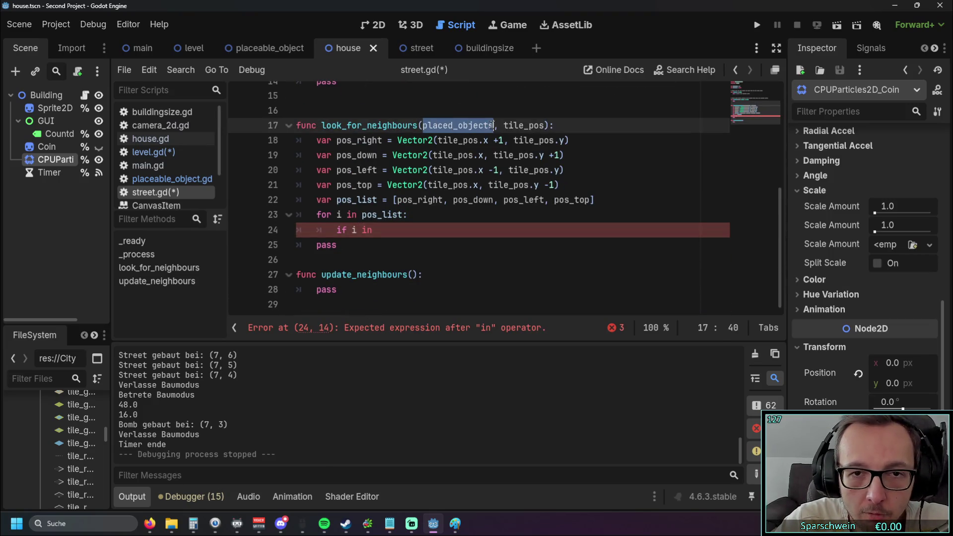
{"action": "key", "text": "ctrl+c"}
{"action": "left_click", "coordinate": [438, 210]}
{"action": "key", "text": "Down"}
{"action": "key", "text": "ctrl+v"}
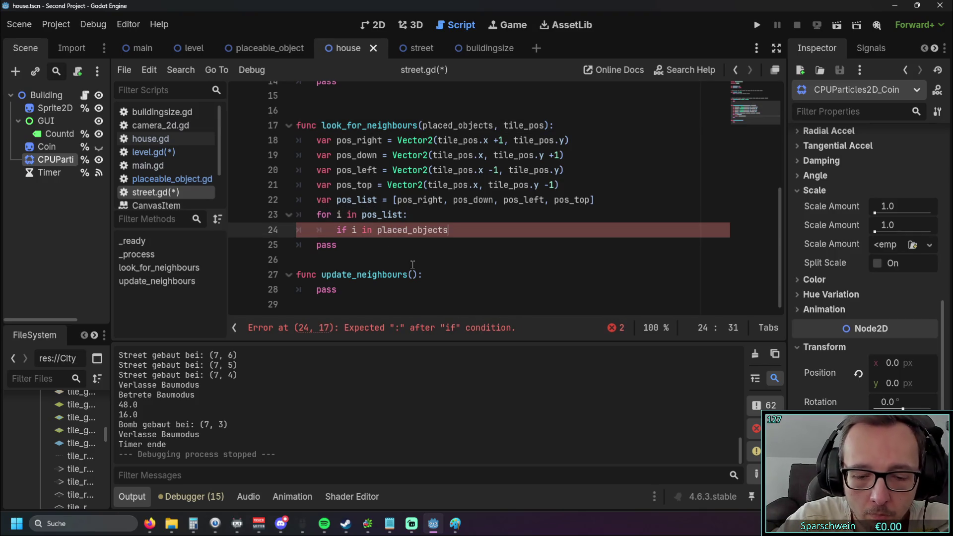
{"action": "type", "text": ":"}
{"action": "key", "text": "Return"}
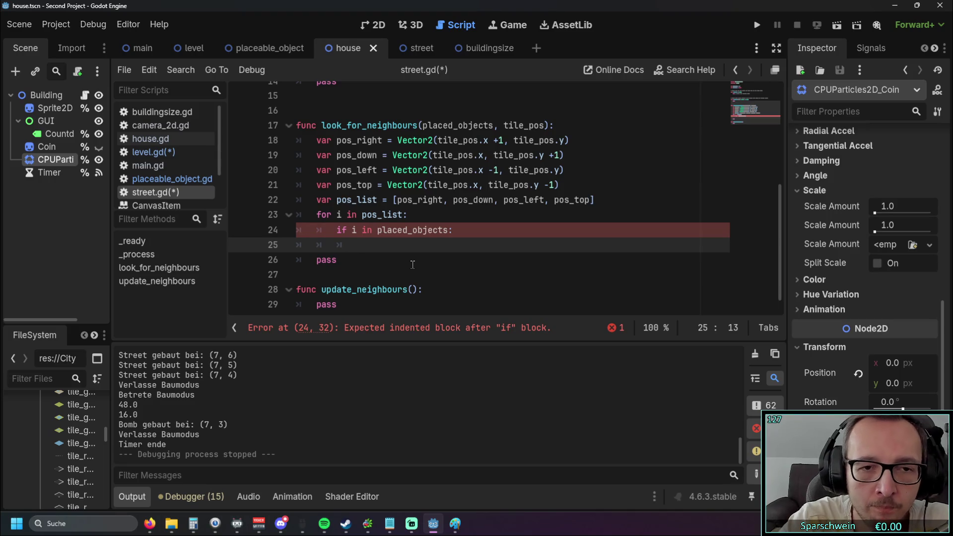
Step: Retype the brackets in the neighbours declaration on line 4
{"action": "scroll", "coordinate": [403, 245], "scroll_direction": "up", "scroll_amount": 5}
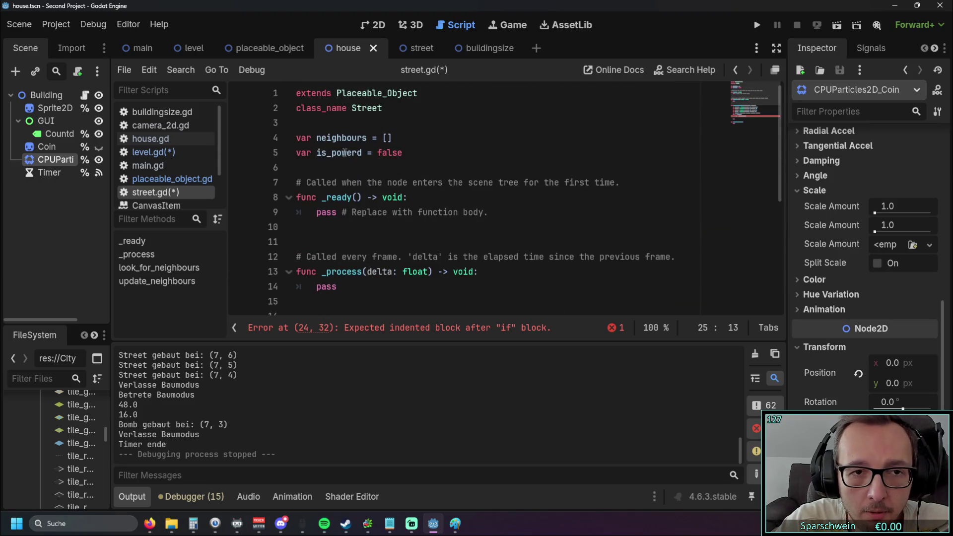
{"action": "left_click_drag", "start_coordinate": [318, 138], "coordinate": [393, 138]}
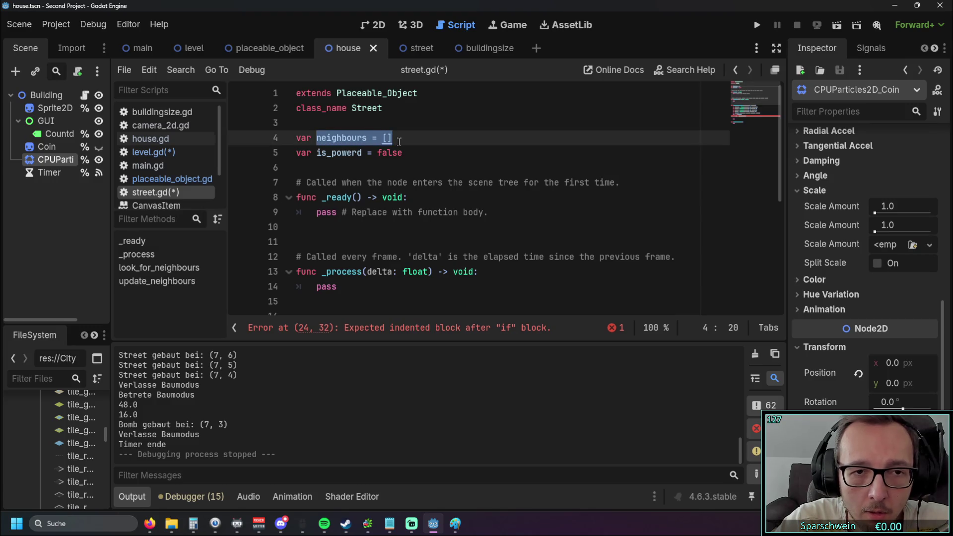
{"action": "scroll", "coordinate": [398, 198], "scroll_direction": "down", "scroll_amount": 6}
{"action": "left_click", "coordinate": [356, 233]}
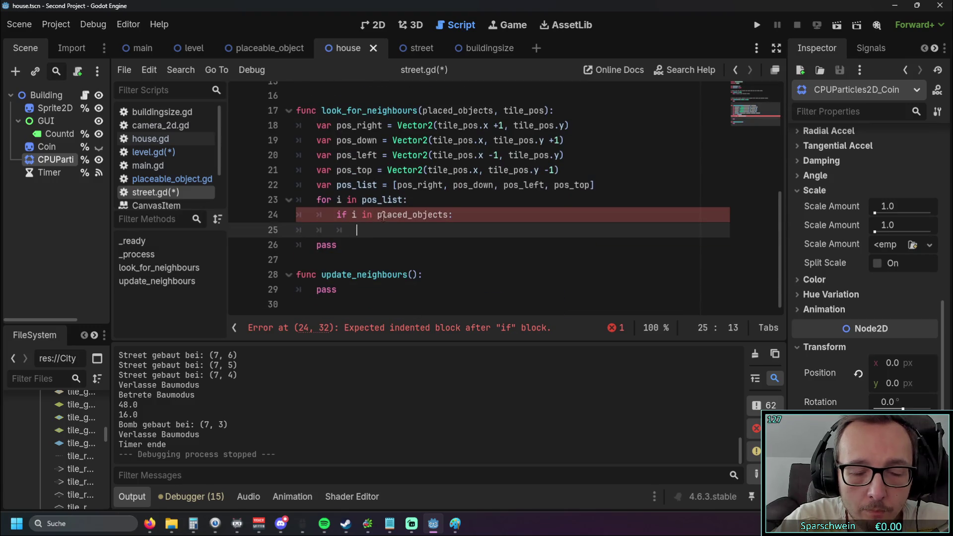
{"action": "scroll", "coordinate": [396, 212], "scroll_direction": "up", "scroll_amount": 6}
{"action": "left_click", "coordinate": [397, 139]}
{"action": "key", "text": "BackSpace"}
{"action": "key", "text": "BackSpace"}
{"action": "type", "text": "[]"}
{"action": "key", "text": "ctrl+space"}
{"action": "key", "text": "BackSpace"}
{"action": "key", "text": "BackSpace"}
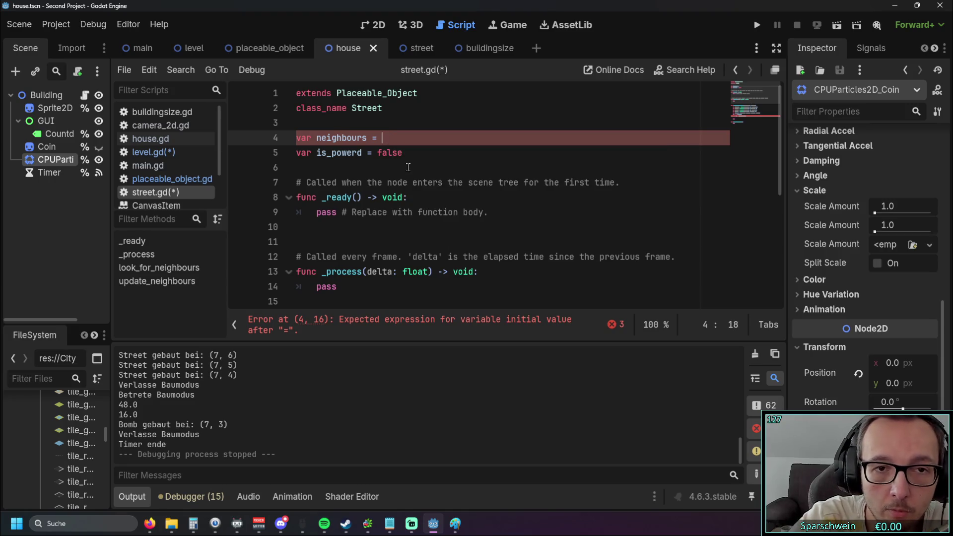
{"action": "type", "text": "[]"}
{"action": "left_click", "coordinate": [408, 167]}
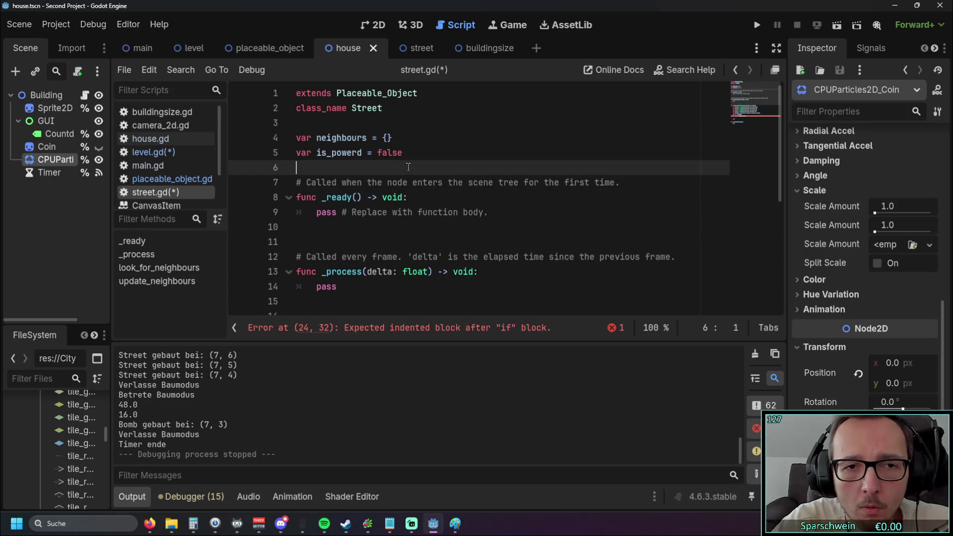
Step: Try {} and () as neighbours' initial value on line 4, then restore []
{"action": "scroll", "coordinate": [419, 167], "scroll_direction": "down", "scroll_amount": 5}
{"action": "scroll", "coordinate": [419, 167], "scroll_direction": "up", "scroll_amount": 5}
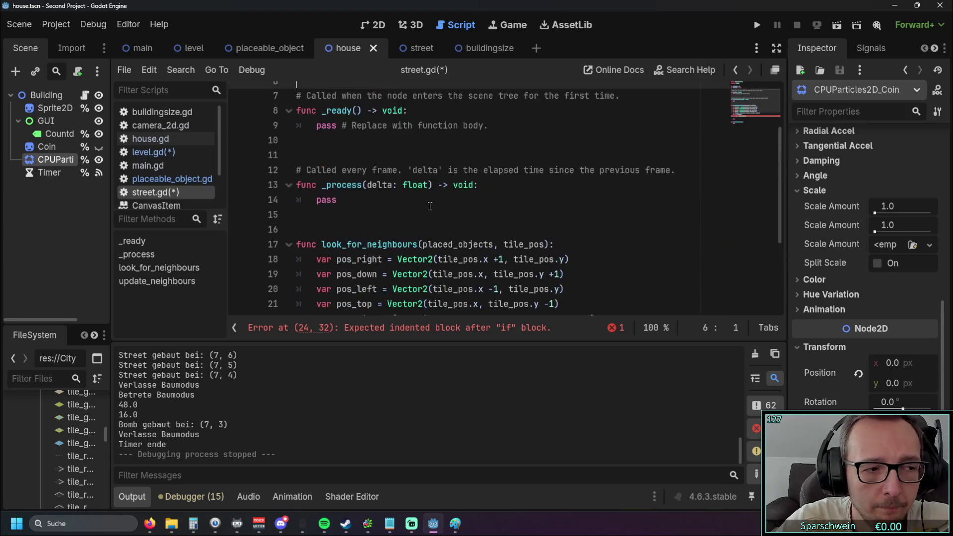
{"action": "scroll", "coordinate": [422, 207], "scroll_direction": "down", "scroll_amount": 4}
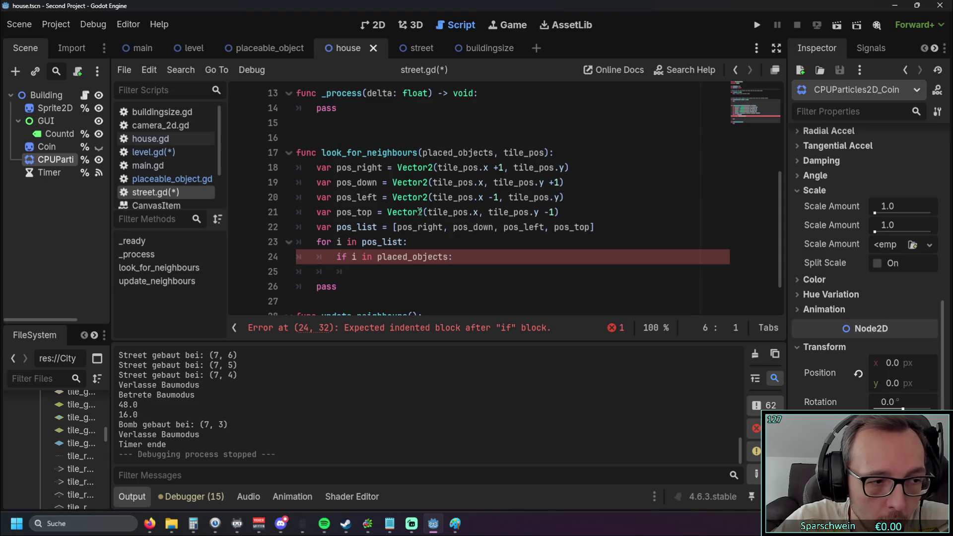
{"action": "scroll", "coordinate": [419, 211], "scroll_direction": "up", "scroll_amount": 4}
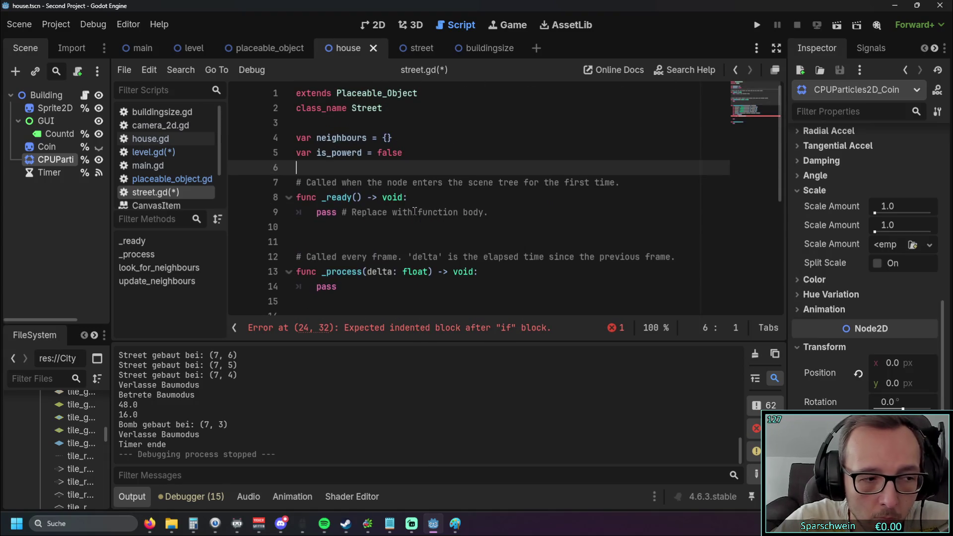
{"action": "scroll", "coordinate": [416, 212], "scroll_direction": "down", "scroll_amount": 5}
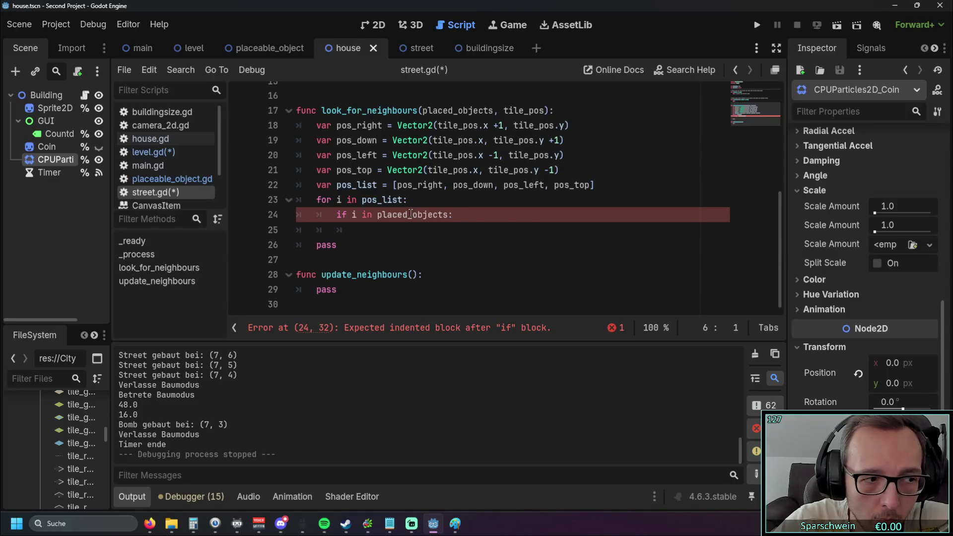
{"action": "mouse_move", "coordinate": [410, 213]}
{"action": "scroll", "coordinate": [411, 214], "scroll_direction": "up", "scroll_amount": 5}
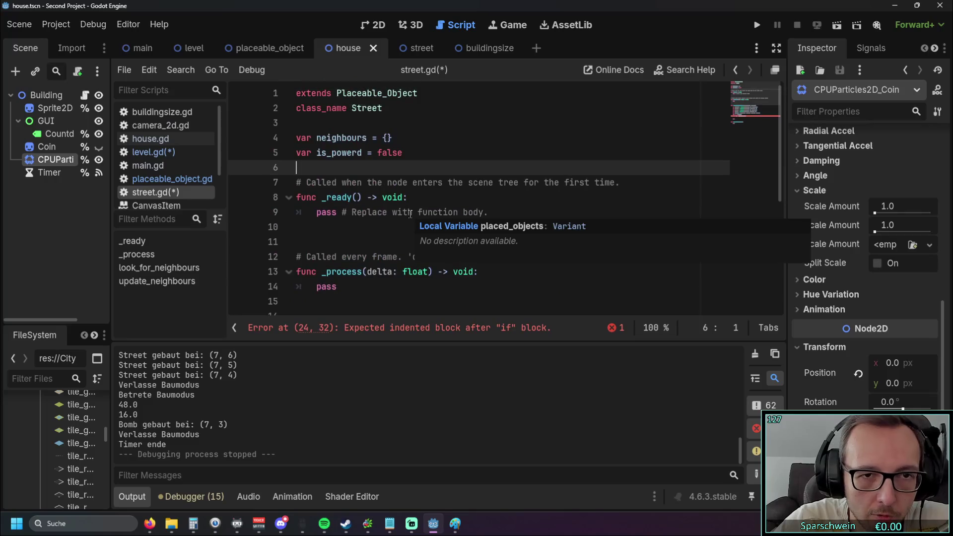
{"action": "left_click", "coordinate": [387, 137]}
{"action": "left_click", "coordinate": [434, 143]}
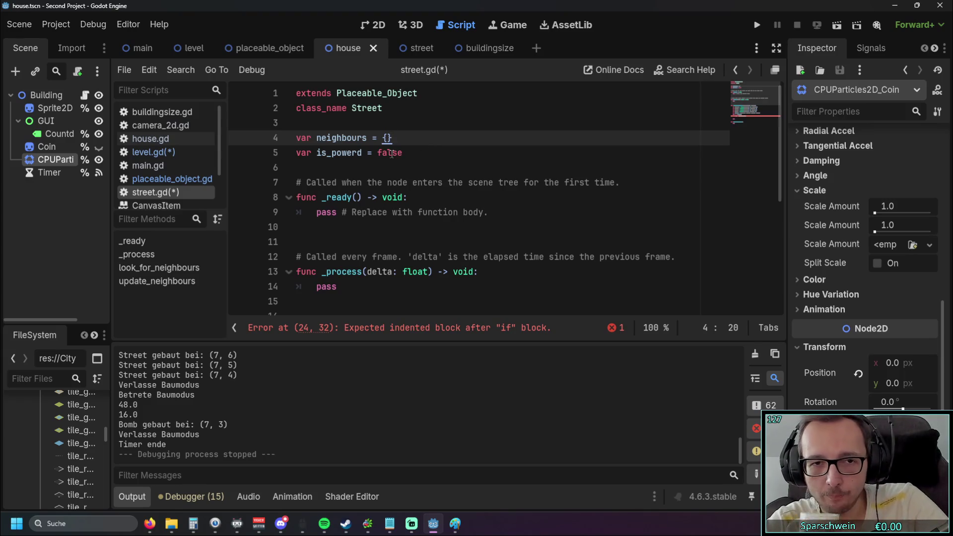
{"action": "key", "text": "BackSpace"}
{"action": "key", "text": "BackSpace"}
{"action": "type", "text": "()"}
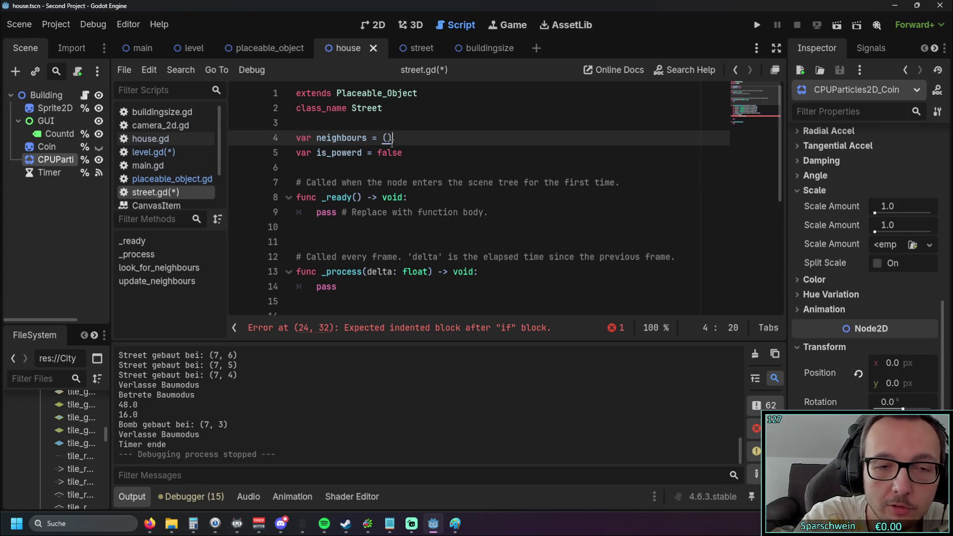
{"action": "key", "text": "BackSpace"}
{"action": "key", "text": "BackSpace"}
{"action": "type", "text": "[]"}
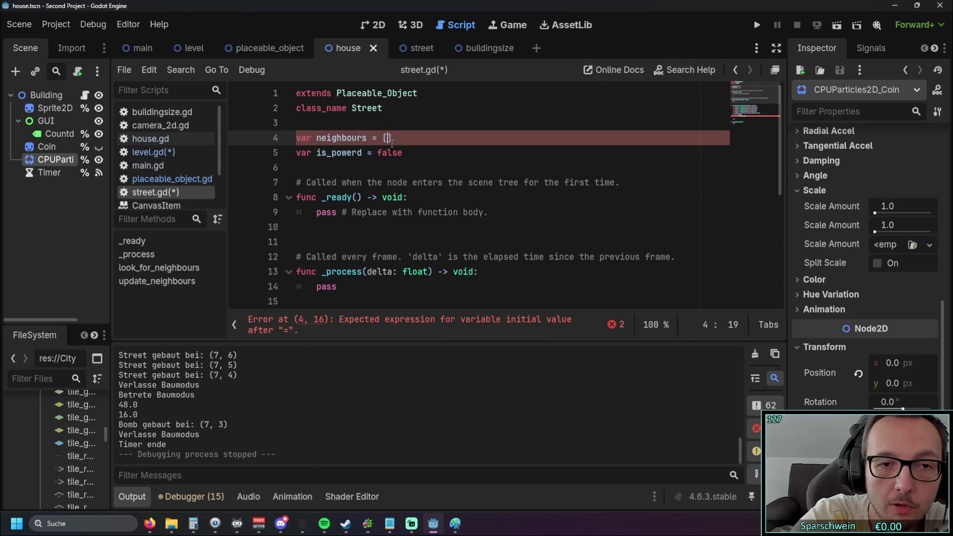
{"action": "left_click", "coordinate": [412, 153]}
{"action": "scroll", "coordinate": [412, 154], "scroll_direction": "down", "scroll_amount": 5}
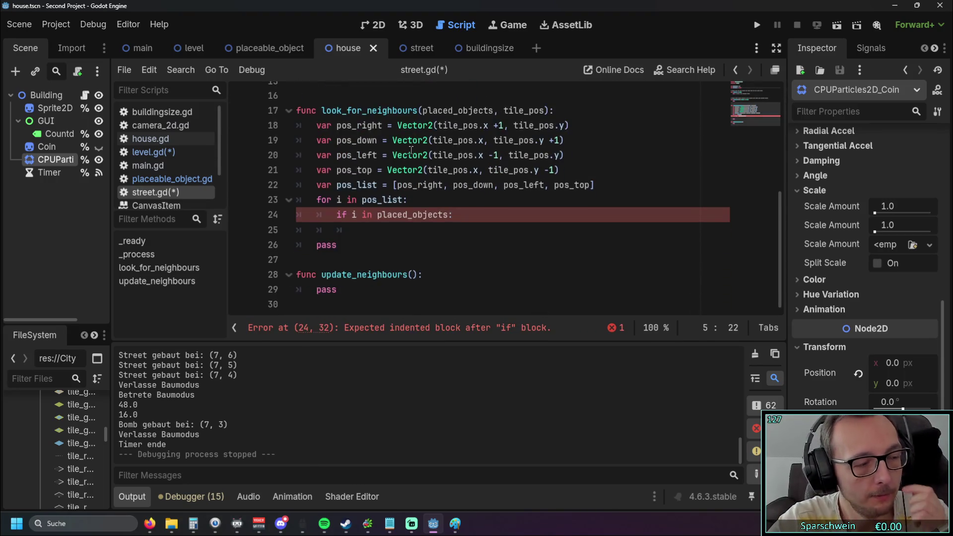
{"action": "left_click", "coordinate": [363, 236]}
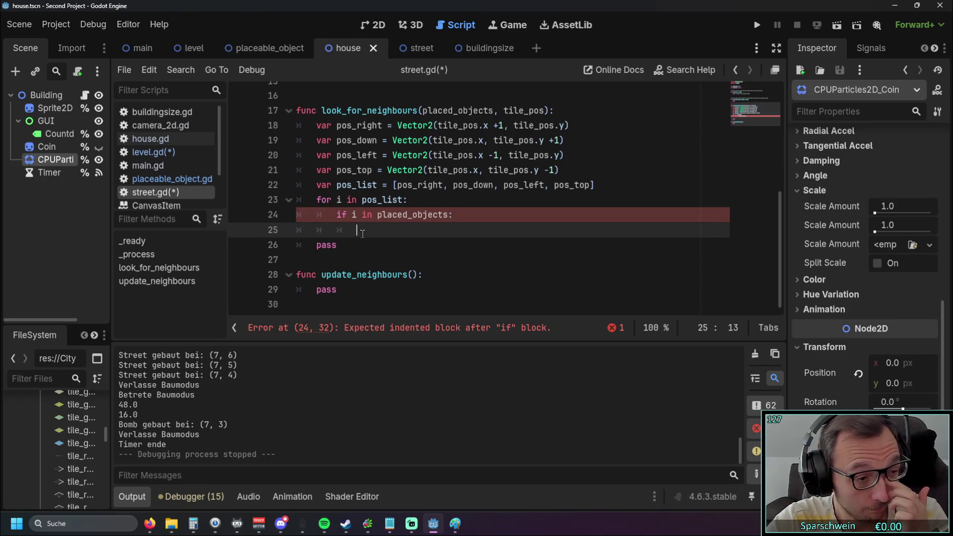
{"action": "scroll", "coordinate": [365, 231], "scroll_direction": "up", "scroll_amount": 5}
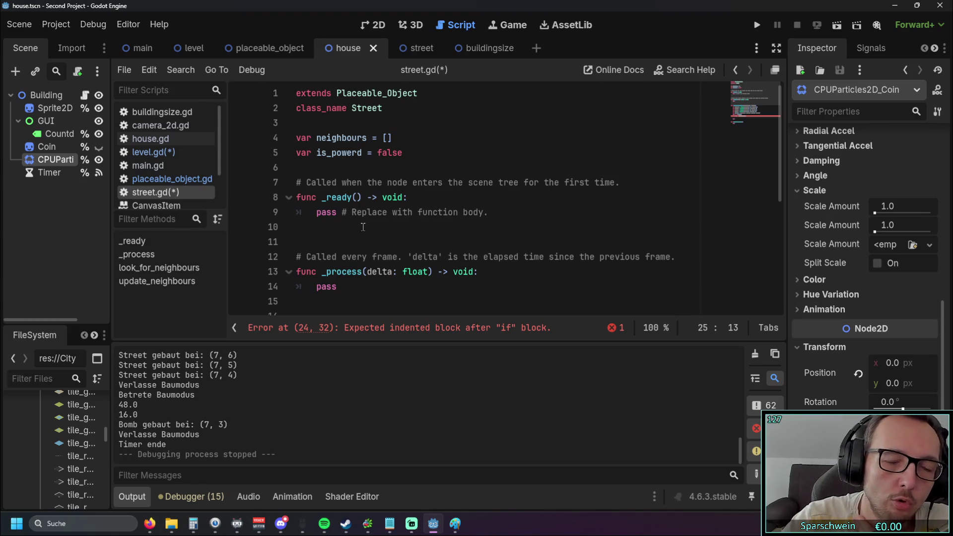
Step: Copy the neighbours declaration onto line 25 and trim it to just neighbours
{"action": "scroll", "coordinate": [363, 227], "scroll_direction": "down", "scroll_amount": 5}
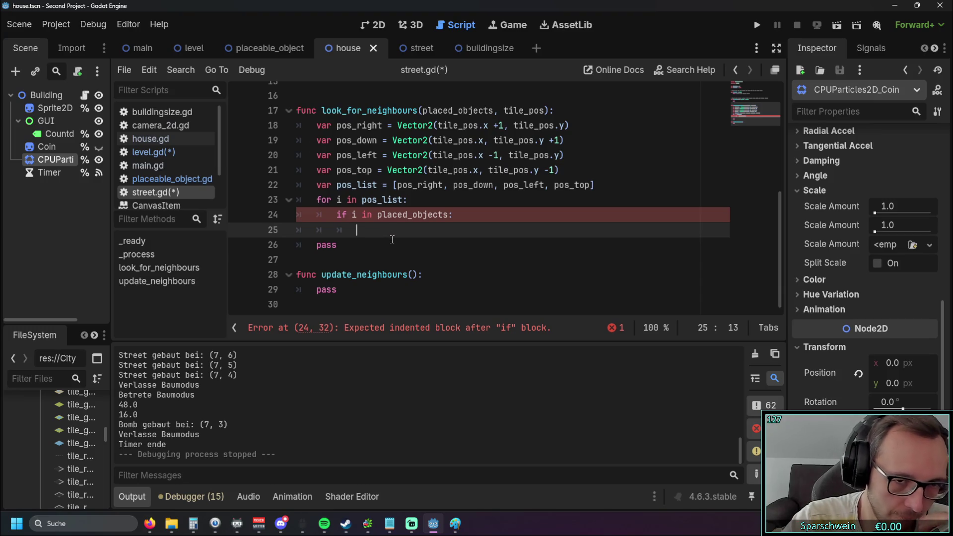
{"action": "type", "text": "n"}
{"action": "key", "text": "Escape"}
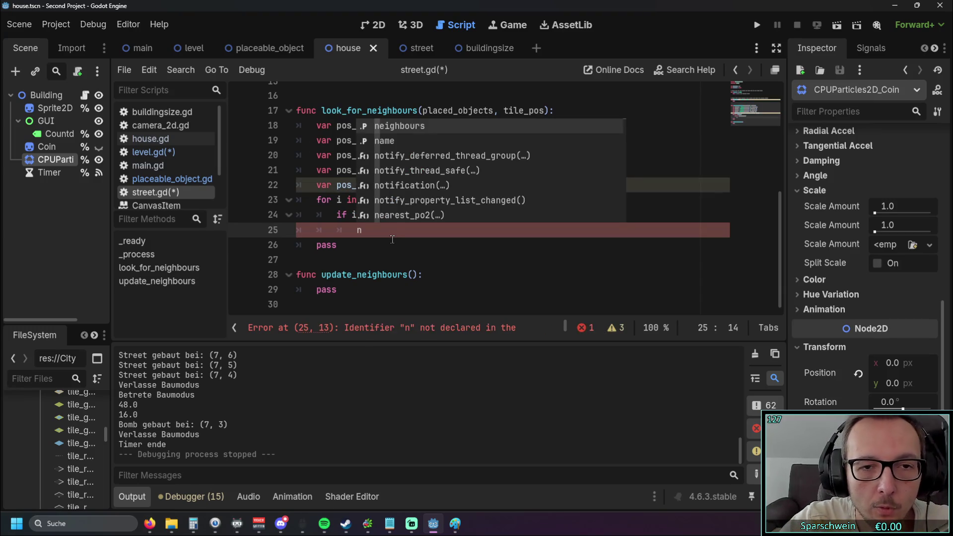
{"action": "scroll", "coordinate": [377, 223], "scroll_direction": "up", "scroll_amount": 4}
{"action": "left_click", "coordinate": [367, 259]}
{"action": "scroll", "coordinate": [367, 214], "scroll_direction": "up", "scroll_amount": 1}
{"action": "left_click_drag", "start_coordinate": [317, 138], "coordinate": [393, 138]}
{"action": "scroll", "coordinate": [397, 138], "scroll_direction": "down", "scroll_amount": 5}
{"action": "left_click", "coordinate": [369, 246]}
{"action": "left_click", "coordinate": [370, 230]}
{"action": "key", "text": "ctrl+v"}
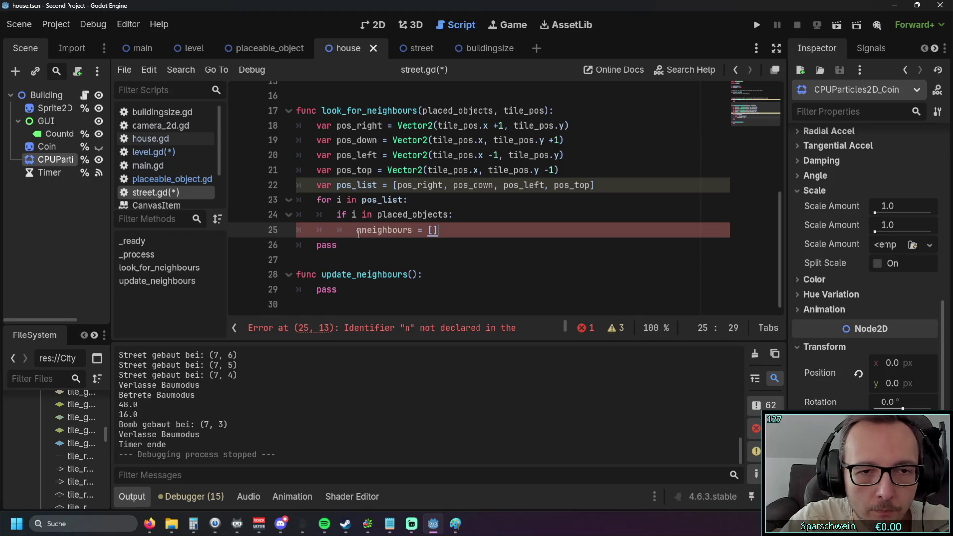
{"action": "left_click", "coordinate": [362, 243]}
{"action": "key", "text": "BackSpace"}
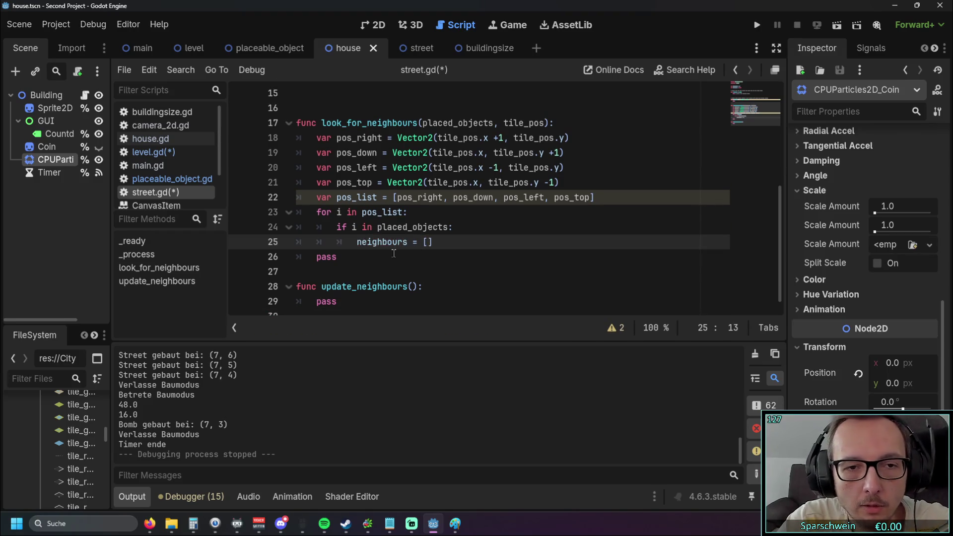
{"action": "left_click_drag", "start_coordinate": [432, 243], "coordinate": [407, 243]}
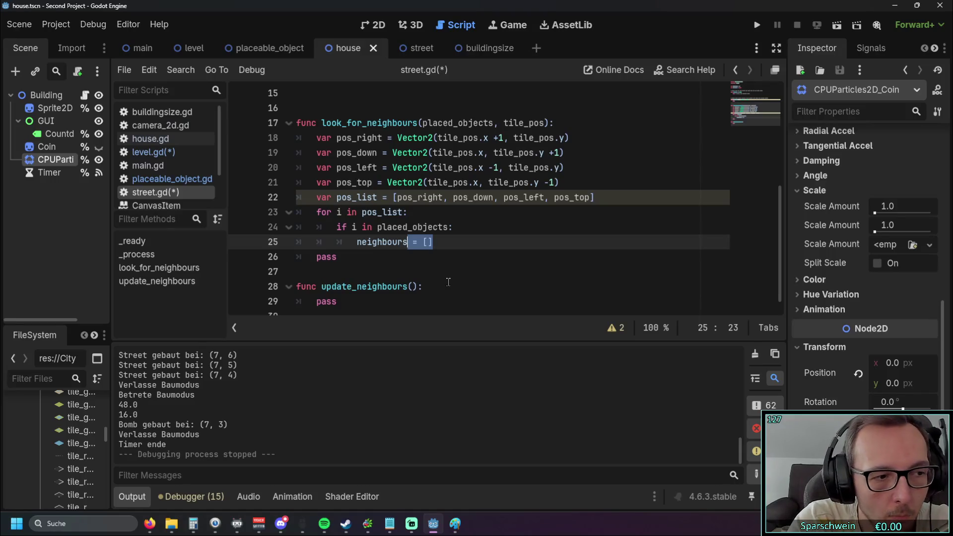
Step: Write neighbours.append(placed_objects(i)) on line 25 using autocomplete
{"action": "type", "text": ".append"}
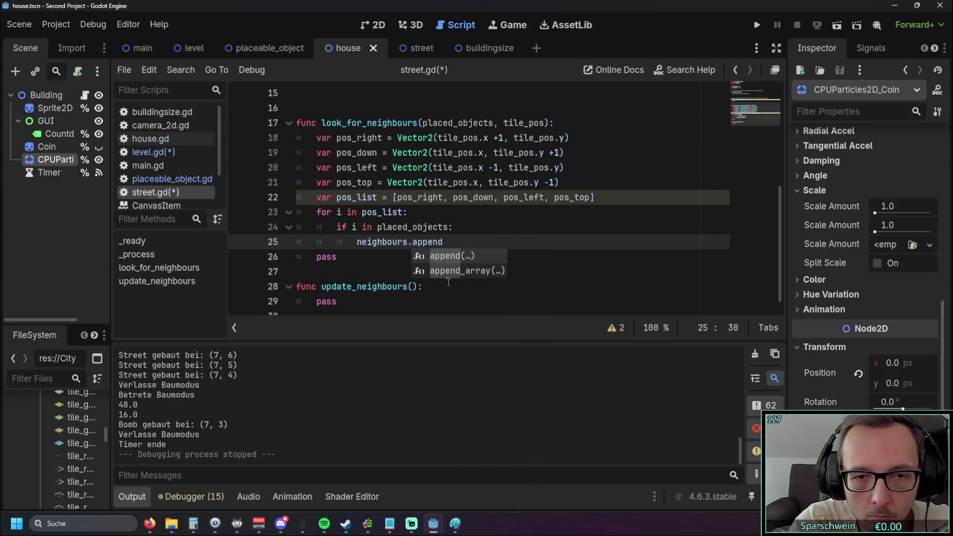
{"action": "key", "text": "Return"}
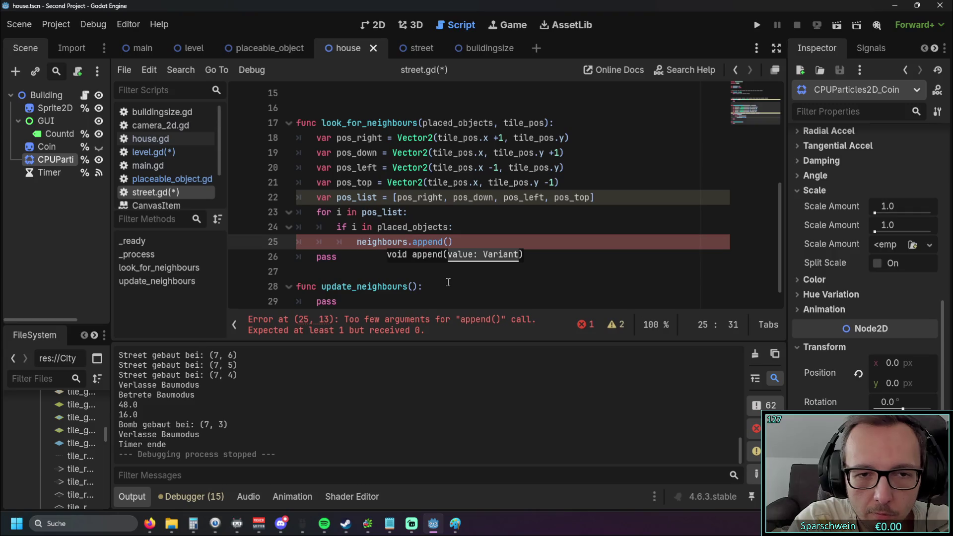
{"action": "type", "text": "plac"}
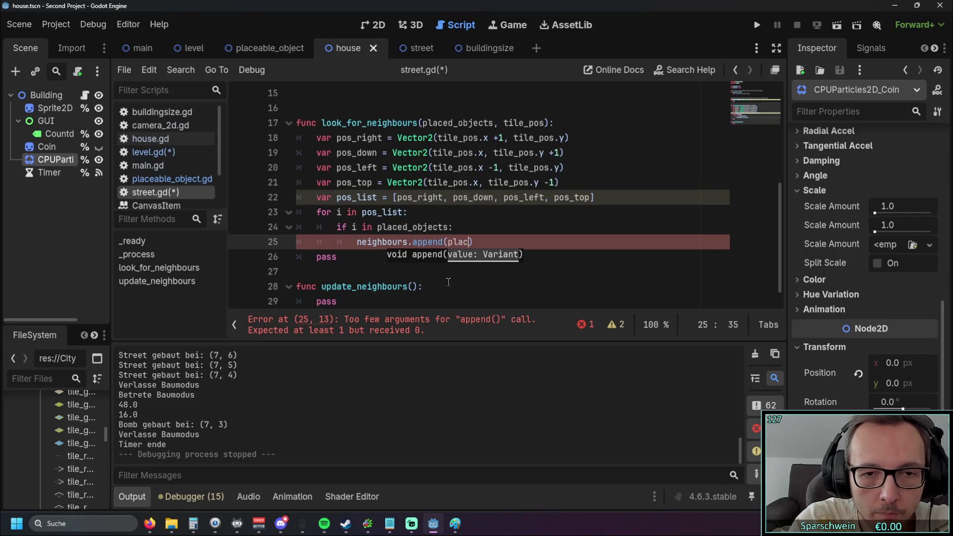
{"action": "key", "text": "Return"}
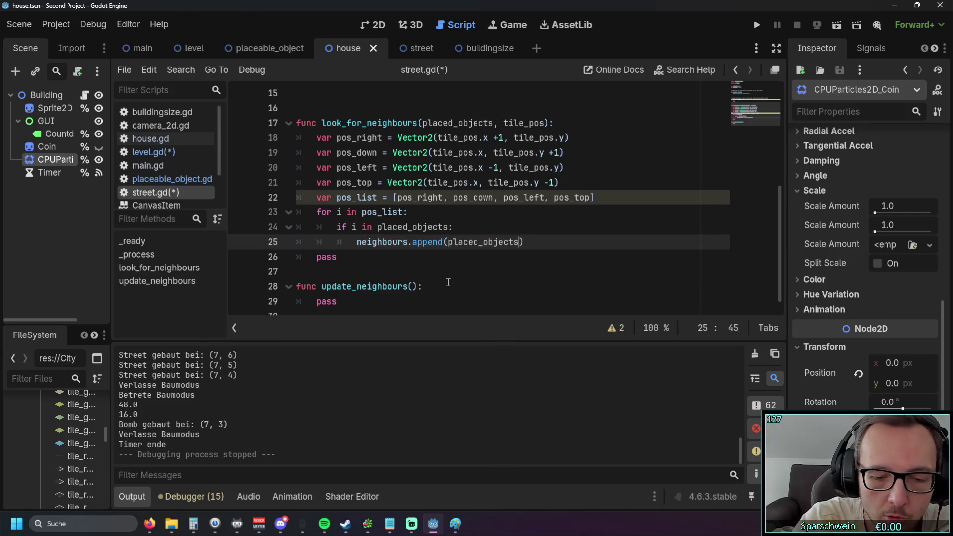
{"action": "type", "text": "(i"}
{"action": "left_click", "coordinate": [438, 279]}
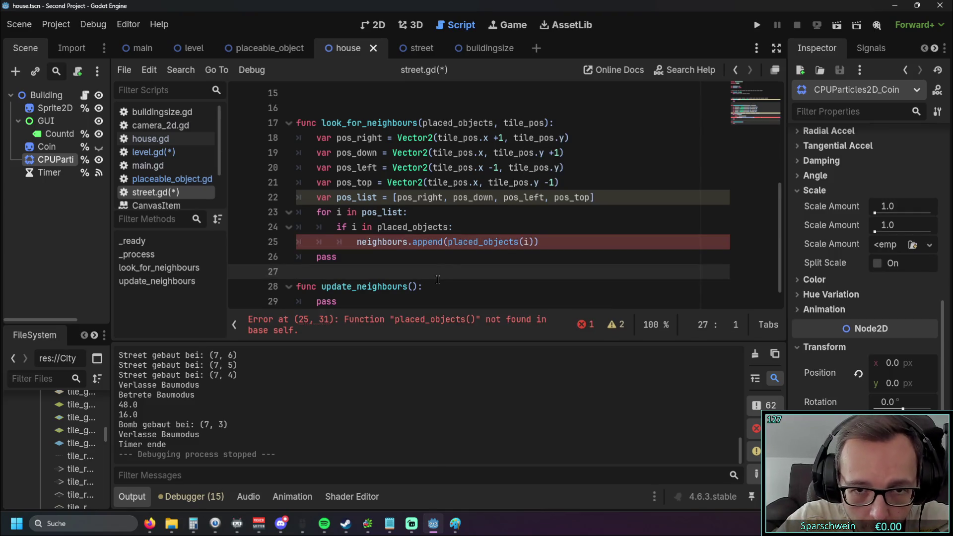
Step: Change the index to placed_objects[i] with square brackets so the error clears
{"action": "left_click", "coordinate": [521, 244]}
{"action": "key", "text": "BackSpace"}
{"action": "type", "text": "["}
{"action": "left_click", "coordinate": [529, 242]}
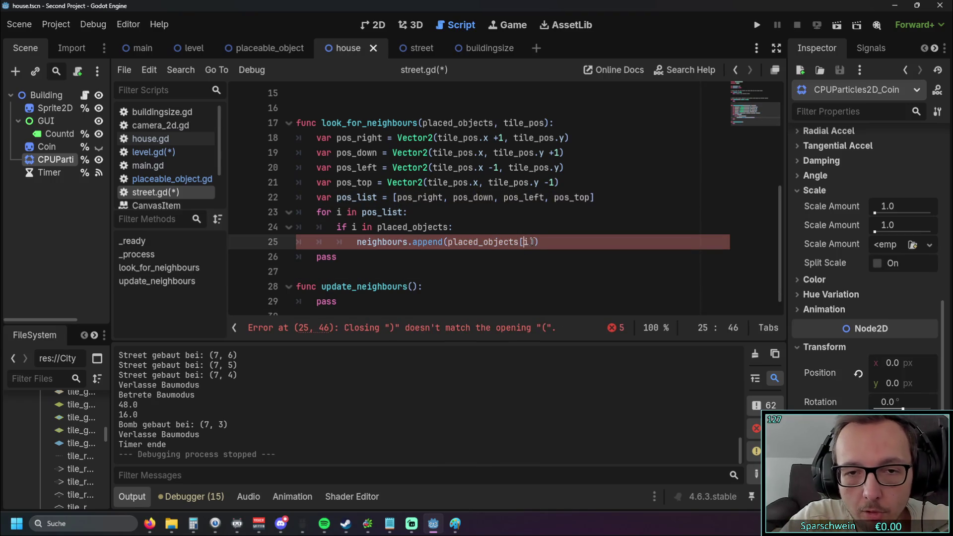
{"action": "type", "text": "]"}
{"action": "key", "text": "Right"}
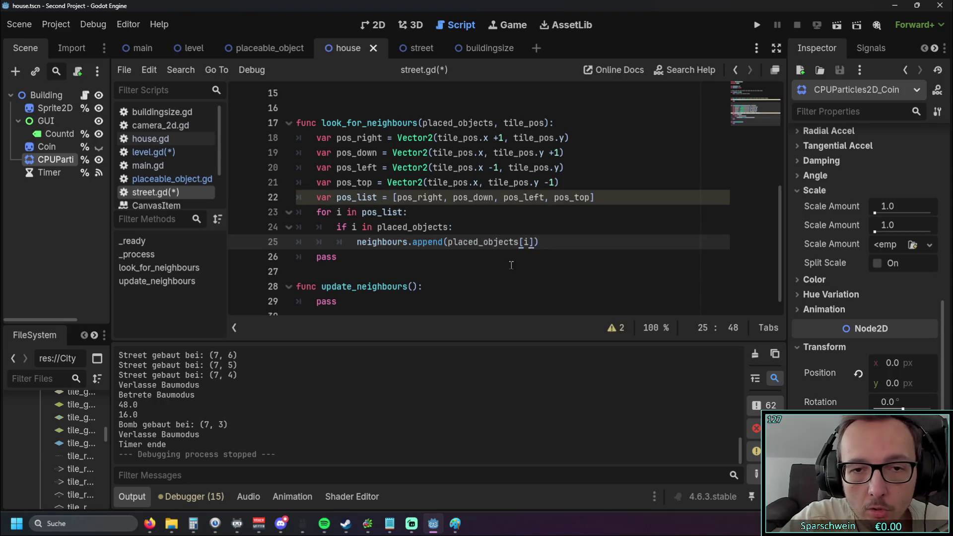
{"action": "left_click", "coordinate": [511, 266]}
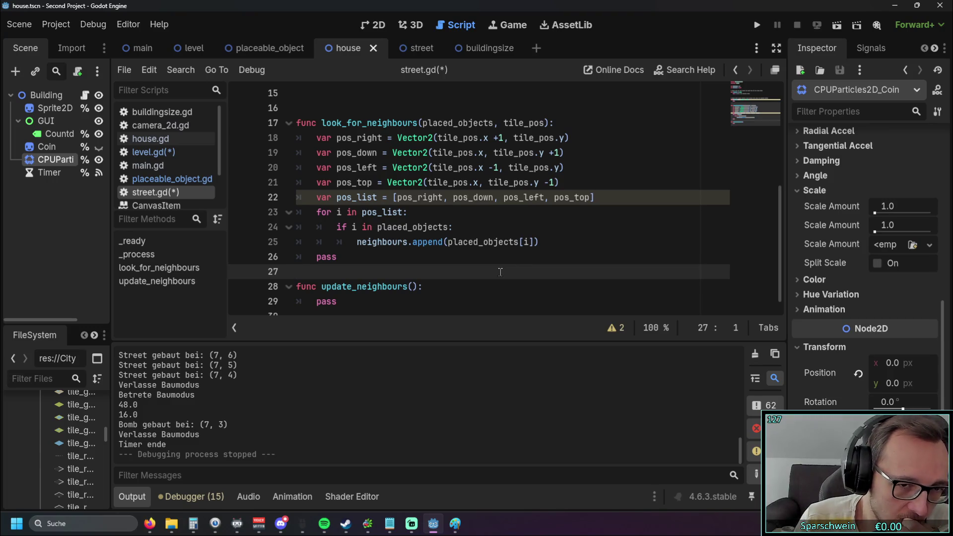
{"action": "left_click_drag", "start_coordinate": [355, 257], "coordinate": [263, 262]}
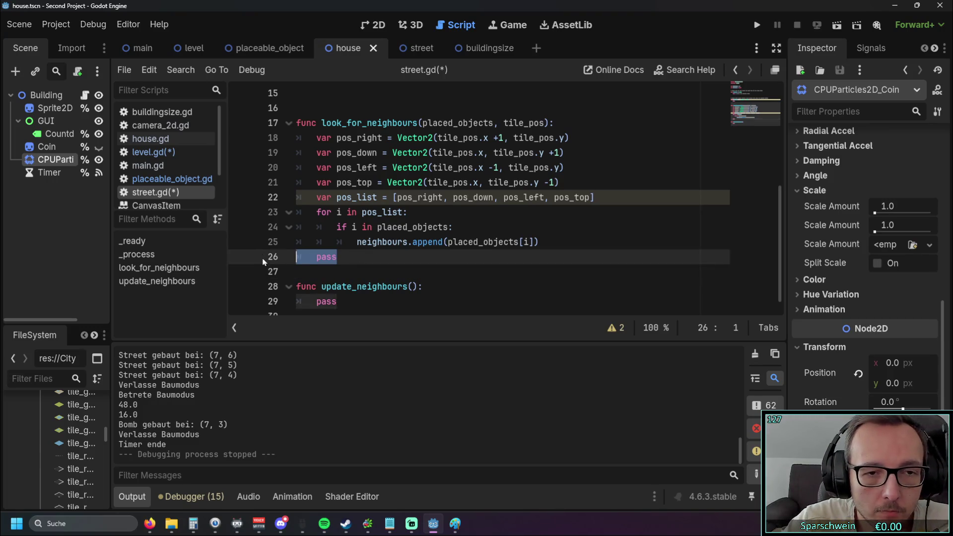
Step: Delete the leftover pass and add -> void to the look_for_neighbours signature
{"action": "key", "text": "BackSpace"}
{"action": "key", "text": "BackSpace"}
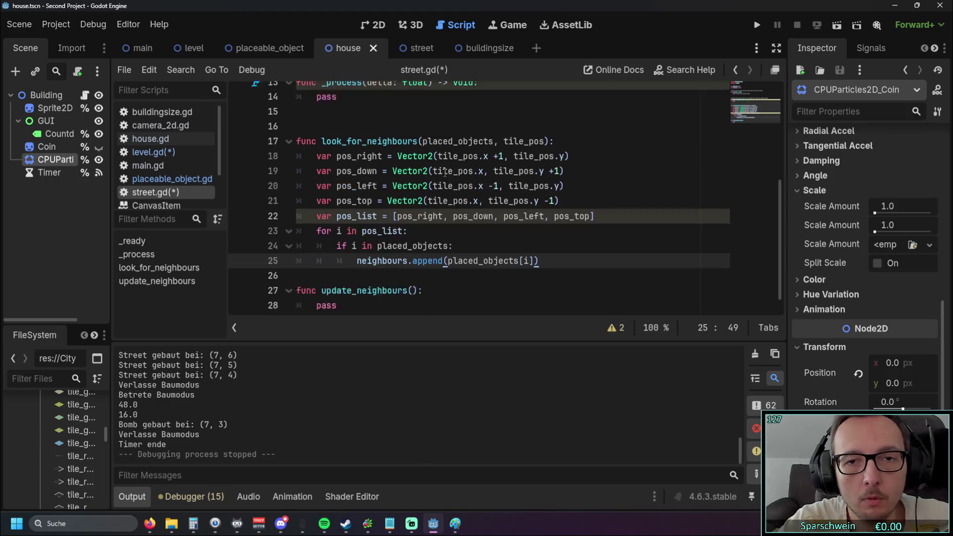
{"action": "scroll", "coordinate": [445, 172], "scroll_direction": "up", "scroll_amount": 1}
{"action": "left_click", "coordinate": [549, 170]}
{"action": "type", "text": "-"}
{"action": "type", "text": "> void"}
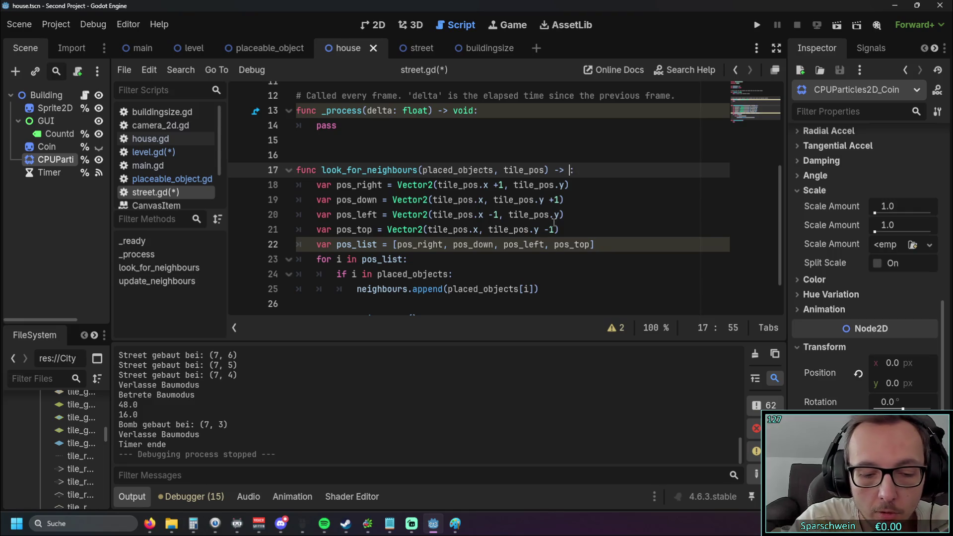
{"action": "left_click", "coordinate": [503, 199]}
{"action": "scroll", "coordinate": [499, 198], "scroll_direction": "down", "scroll_amount": 1}
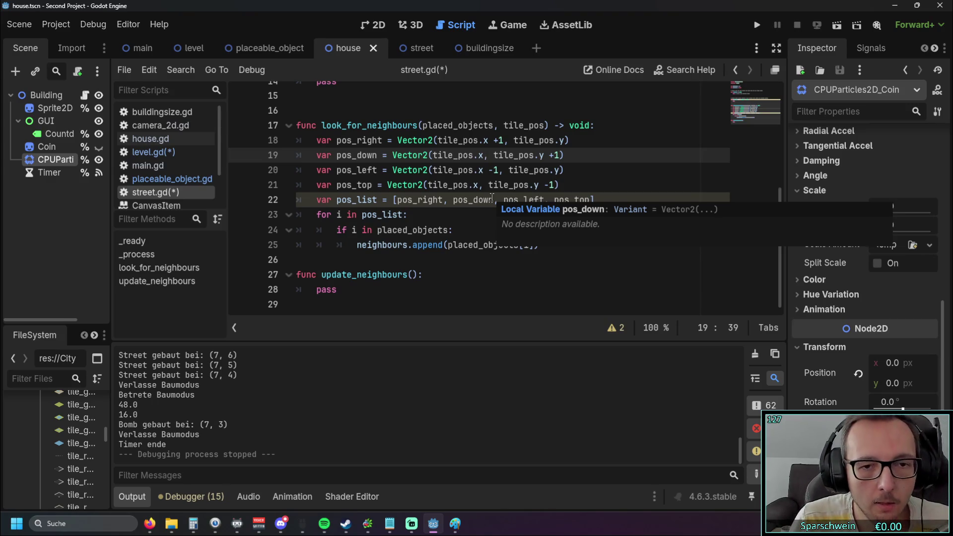
{"action": "left_click", "coordinate": [509, 263]}
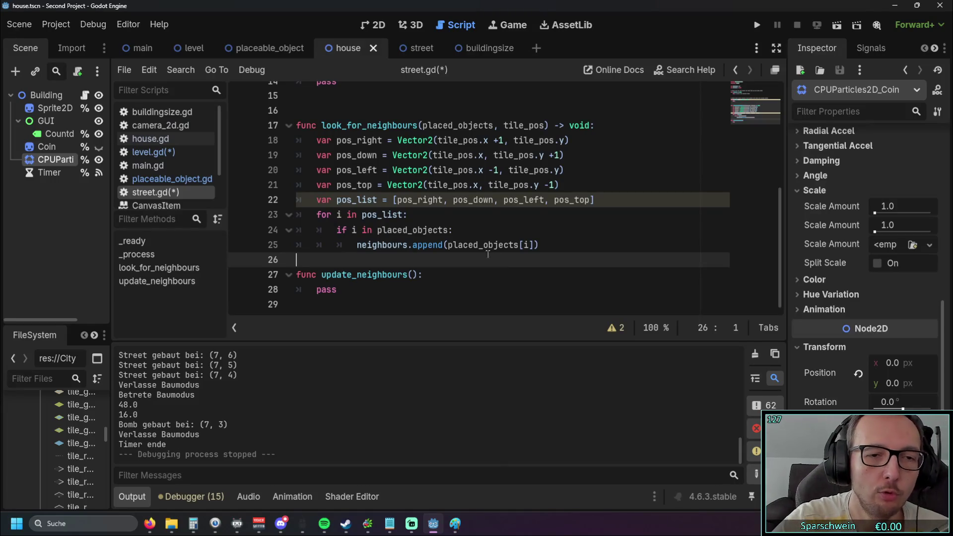
{"action": "left_click_drag", "start_coordinate": [296, 274], "coordinate": [381, 288]}
{"action": "left_click", "coordinate": [380, 289]}
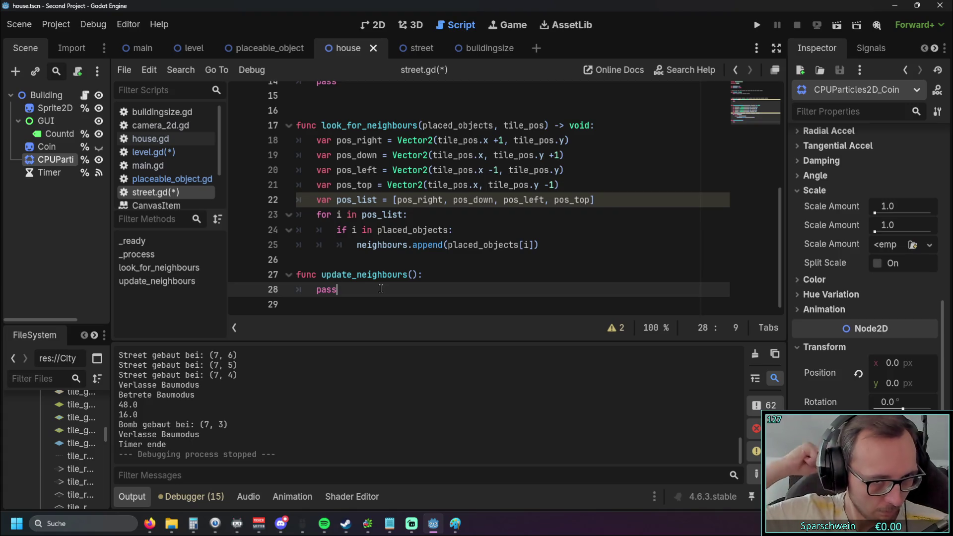
Step: Write func collect_pos(tile_pos): after _process with an indented empty body
{"action": "scroll", "coordinate": [392, 227], "scroll_direction": "up", "scroll_amount": 1}
{"action": "left_click", "coordinate": [350, 147]}
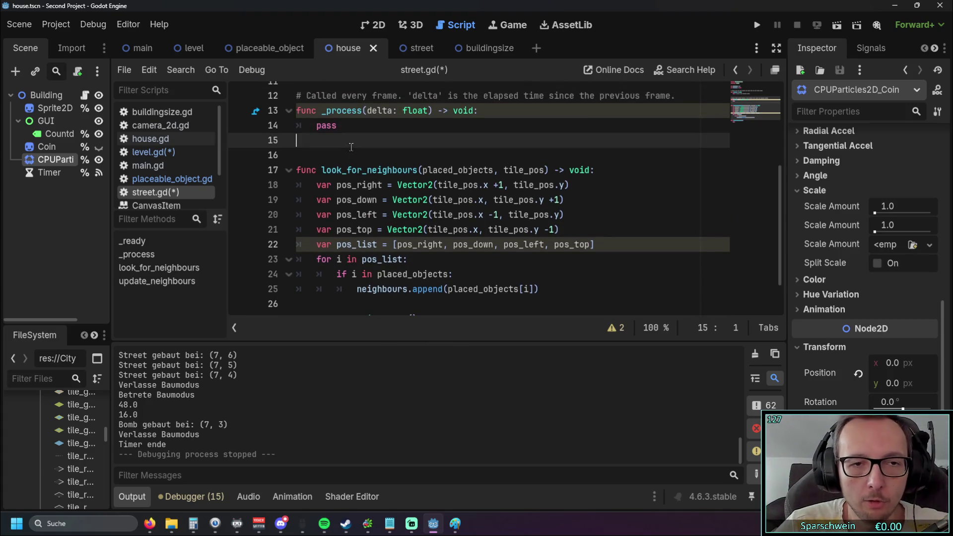
{"action": "key", "text": "Return"}
{"action": "key", "text": "Return"}
{"action": "key", "text": "Return"}
{"action": "key", "text": "Return"}
{"action": "key", "text": "Up"}
{"action": "key", "text": "Up"}
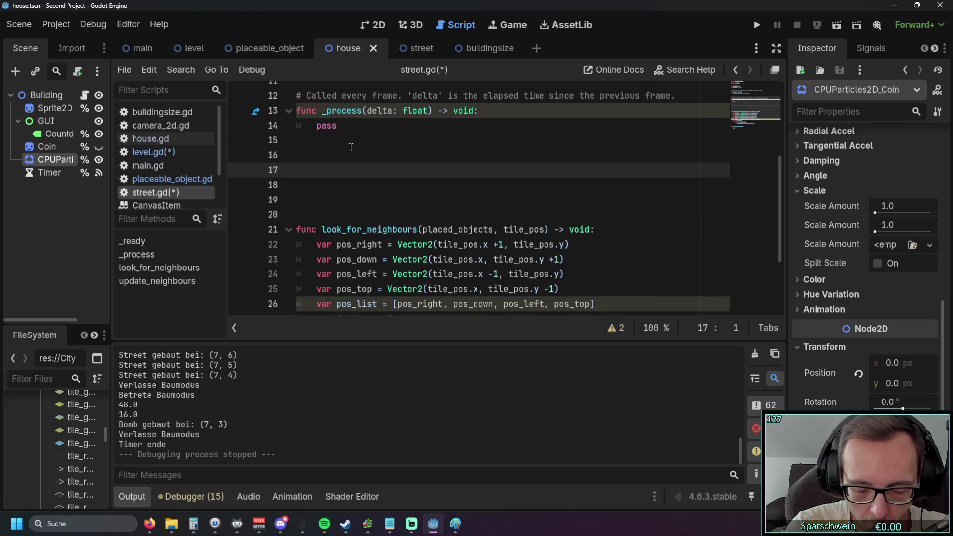
{"action": "type", "text": "func"}
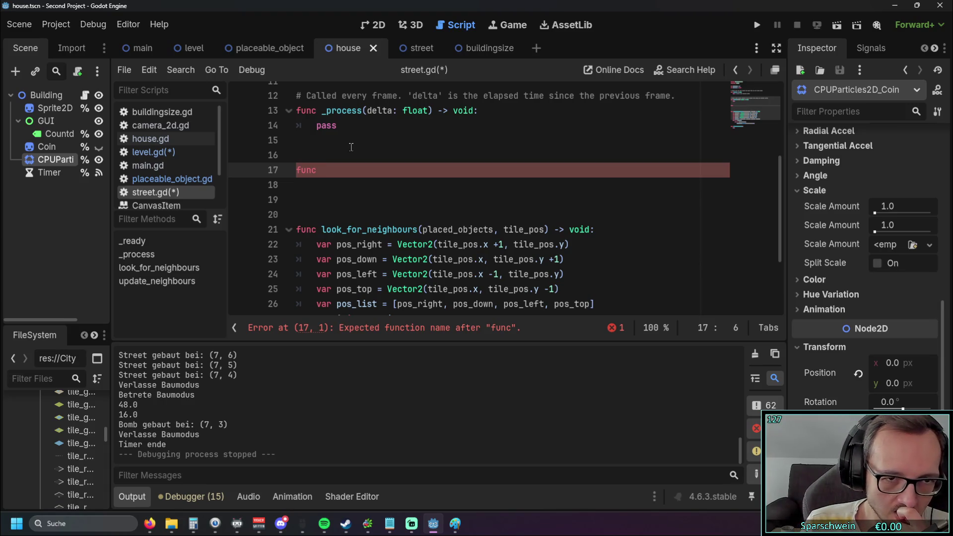
{"action": "type", "text": "co"}
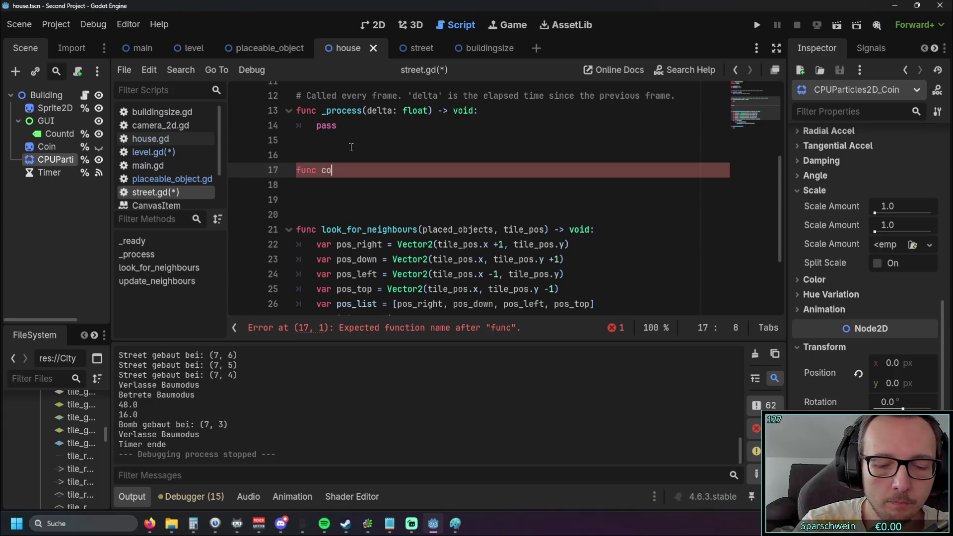
{"action": "type", "text": "llect_pos("}
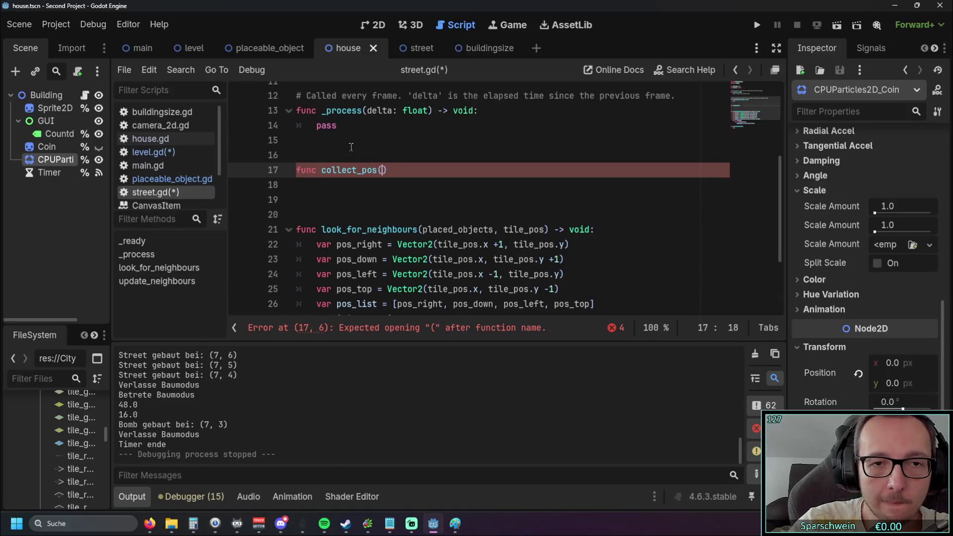
{"action": "scroll", "coordinate": [519, 209], "scroll_direction": "down", "scroll_amount": 1}
{"action": "double_click", "coordinate": [509, 197]}
{"action": "key", "text": "ctrl+c"}
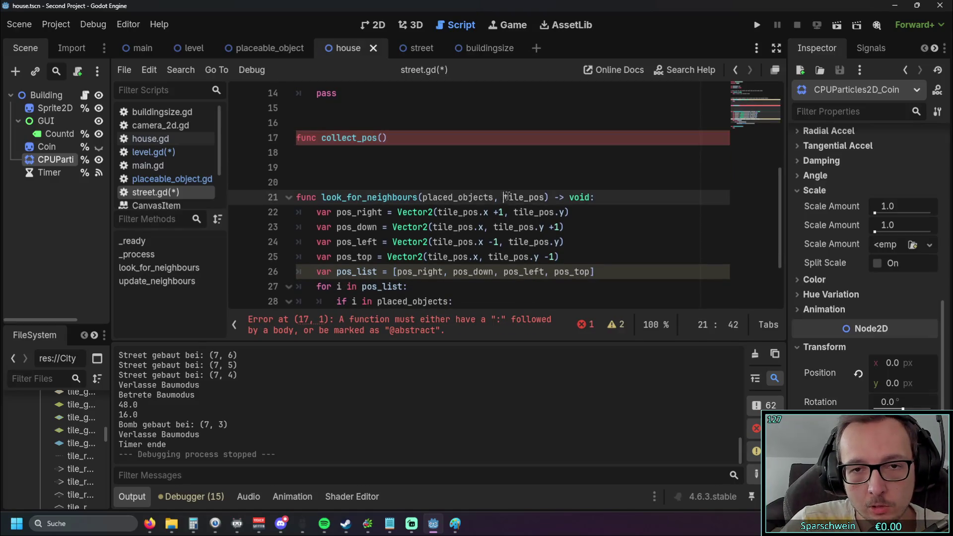
{"action": "left_click", "coordinate": [381, 137]}
{"action": "key", "text": "ctrl+v"}
{"action": "left_click", "coordinate": [434, 143]}
{"action": "type", "text": ":"}
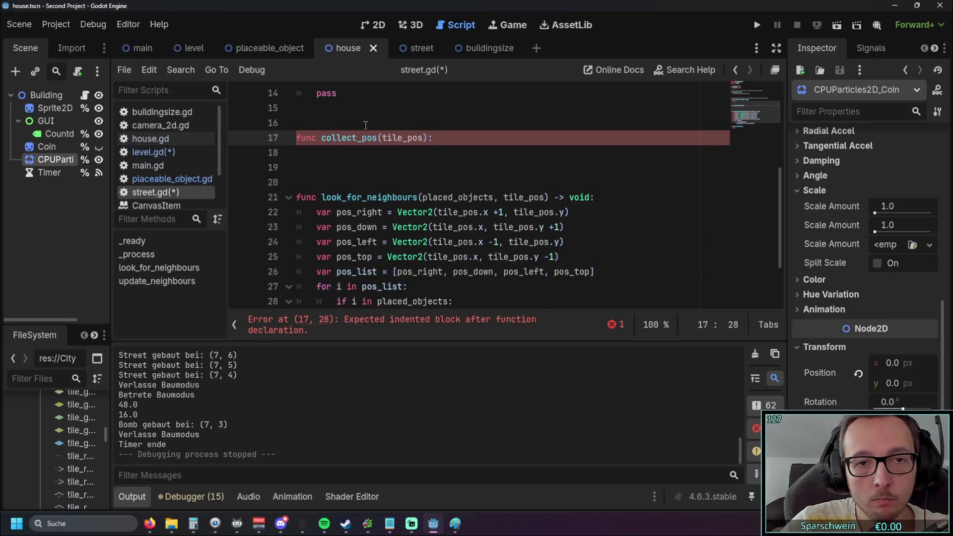
{"action": "left_click", "coordinate": [409, 154]}
{"action": "key", "text": "Tab"}
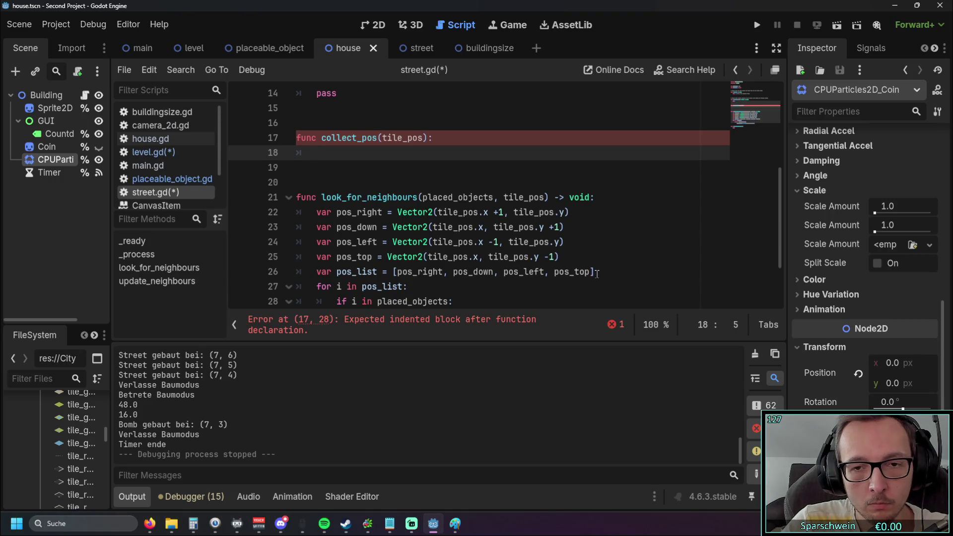
Step: Move the pos_right, pos_down, pos_left, pos_top and pos_list lines into collect_pos
{"action": "left_click_drag", "start_coordinate": [596, 272], "coordinate": [239, 213]}
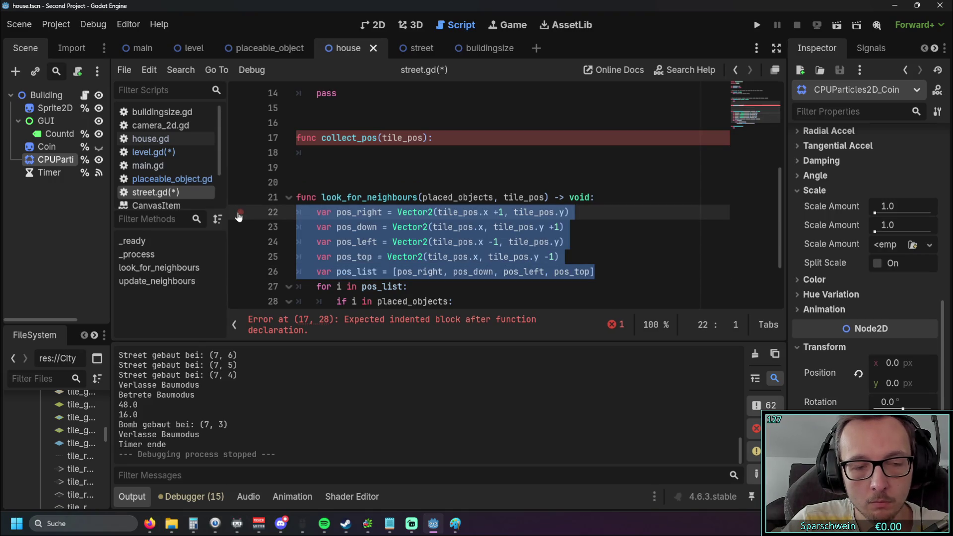
{"action": "key", "text": "ctrl+x"}
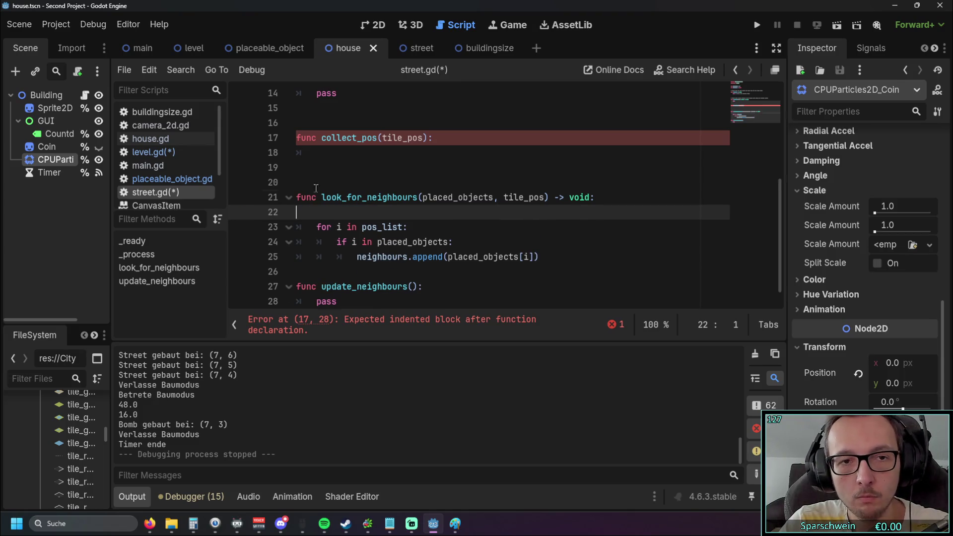
{"action": "left_click", "coordinate": [318, 149]}
{"action": "key", "text": "ctrl+v"}
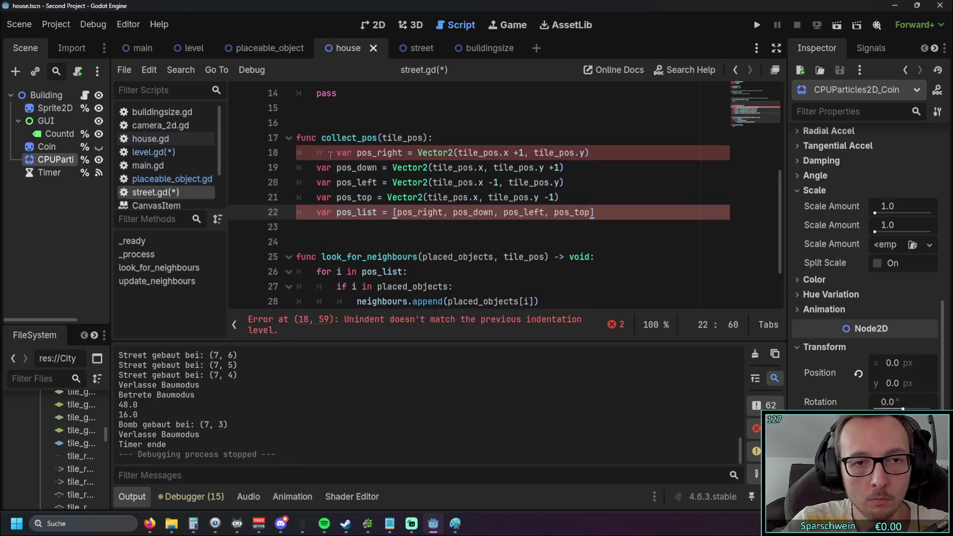
{"action": "key", "text": "Up"}
{"action": "key", "text": "Up"}
{"action": "key", "text": "Up"}
{"action": "key", "text": "Home"}
{"action": "key", "text": "BackSpace"}
{"action": "left_click", "coordinate": [356, 230]}
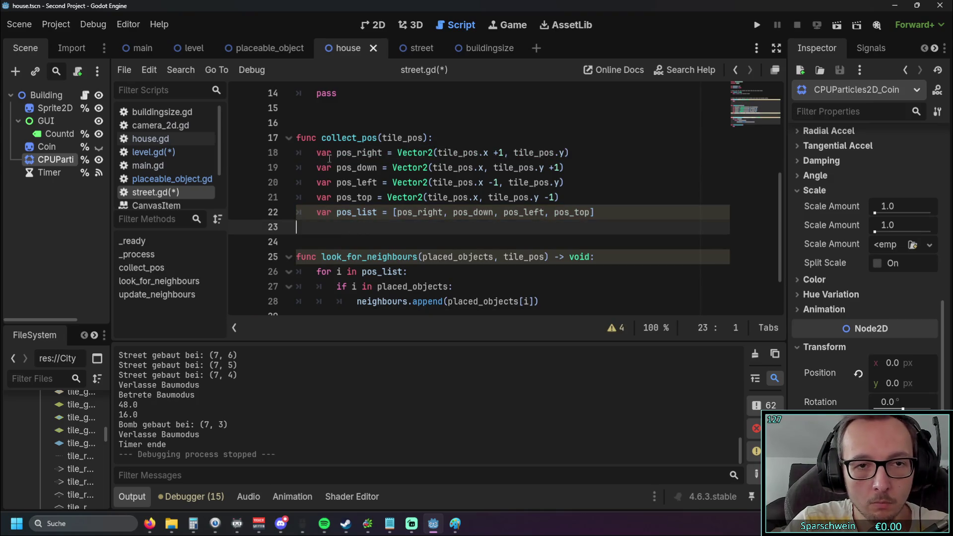
{"action": "left_click_drag", "start_coordinate": [323, 139], "coordinate": [428, 139]}
{"action": "scroll", "coordinate": [585, 209], "scroll_direction": "down", "scroll_amount": 1}
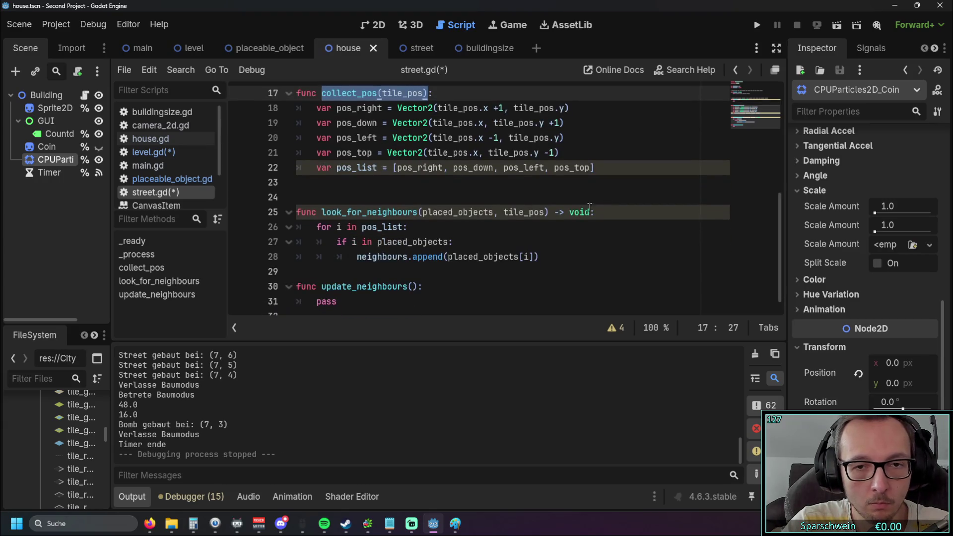
Step: Add a collect_pos(tile_pos) call on a new line inside look_for_neighbours
{"action": "left_click", "coordinate": [596, 212]}
{"action": "key", "text": "Return"}
{"action": "key", "text": "ctrl+v"}
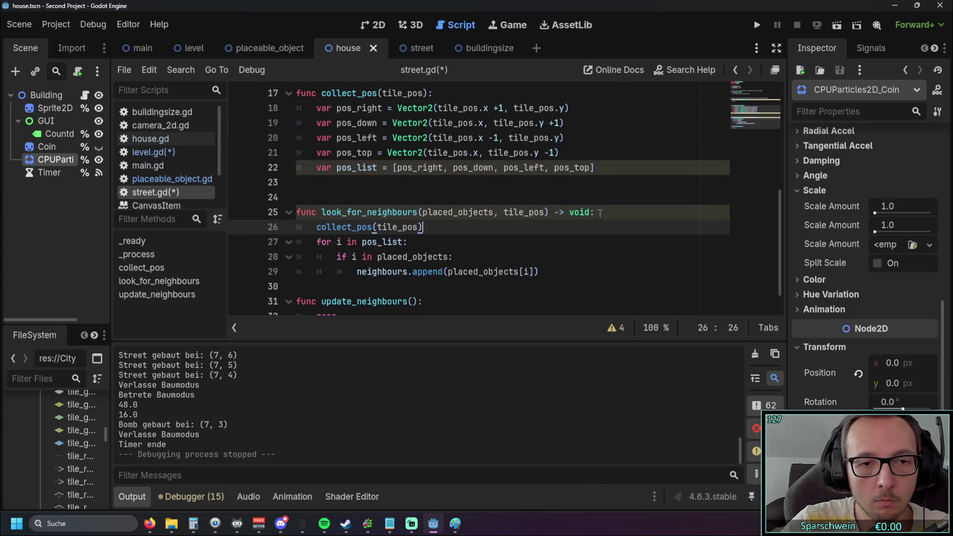
{"action": "left_click", "coordinate": [476, 256]}
Step: Give collect_pos on line 17 a '-> void' return type, correcting the 'boid' typo
{"action": "scroll", "coordinate": [476, 177], "scroll_direction": "up", "scroll_amount": 1}
{"action": "left_click", "coordinate": [429, 137]}
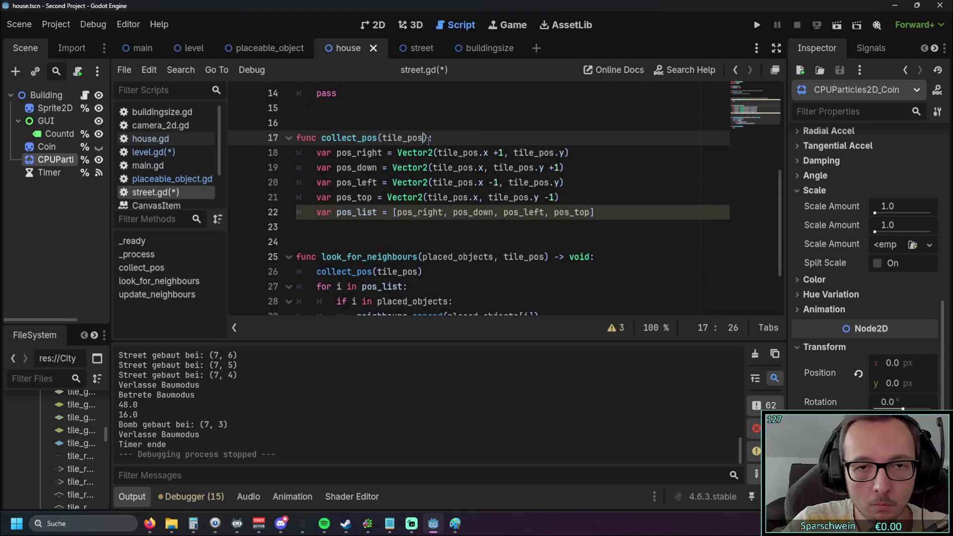
{"action": "type", "text": "-> "}
{"action": "type", "text": "boid"}
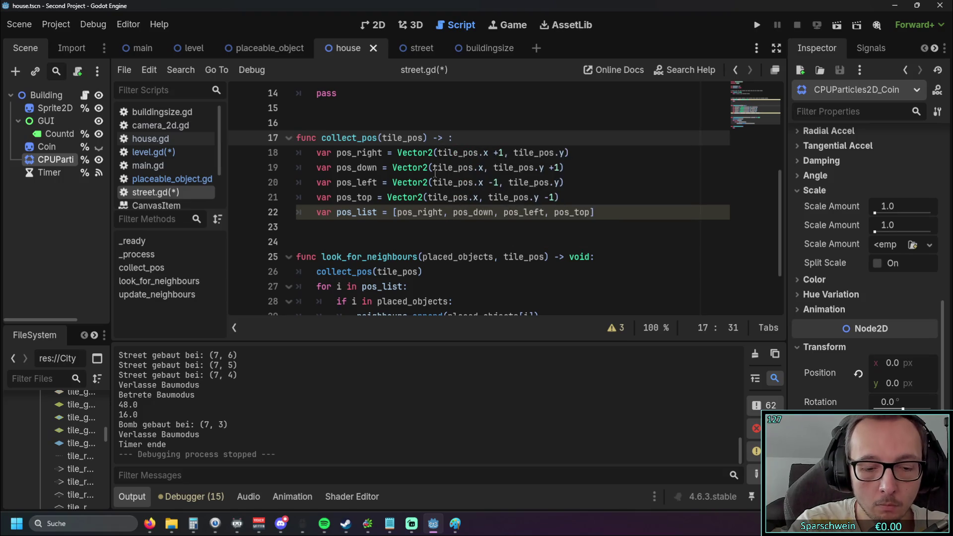
{"action": "key", "text": "BackSpace"}
{"action": "key", "text": "BackSpace"}
{"action": "key", "text": "BackSpace"}
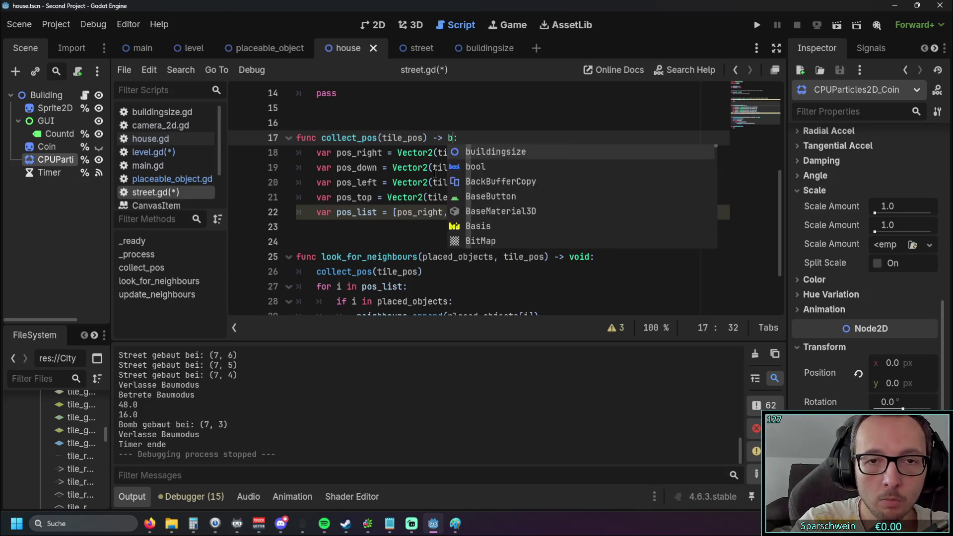
{"action": "type", "text": "void"}
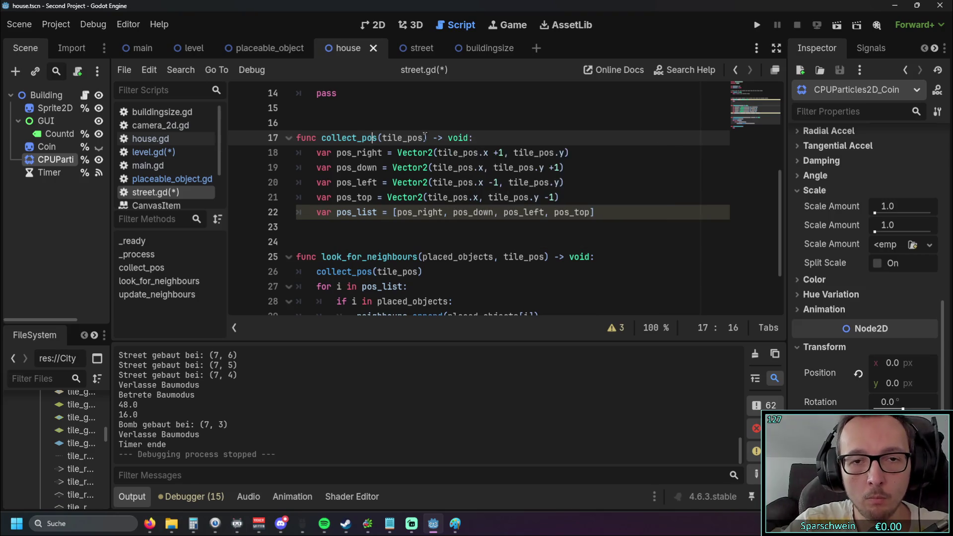
Step: Add a collect_pos(tile_pos) call inside update_neighbours, reusing the tile_pos argument
{"action": "scroll", "coordinate": [434, 164], "scroll_direction": "down", "scroll_amount": 2}
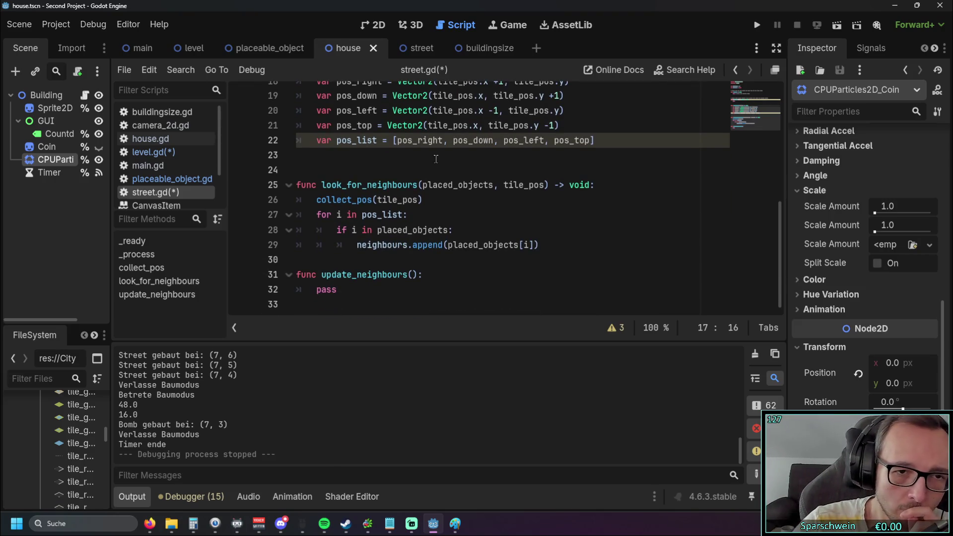
{"action": "left_click", "coordinate": [425, 277]}
{"action": "key", "text": "Return"}
{"action": "type", "text": "co"}
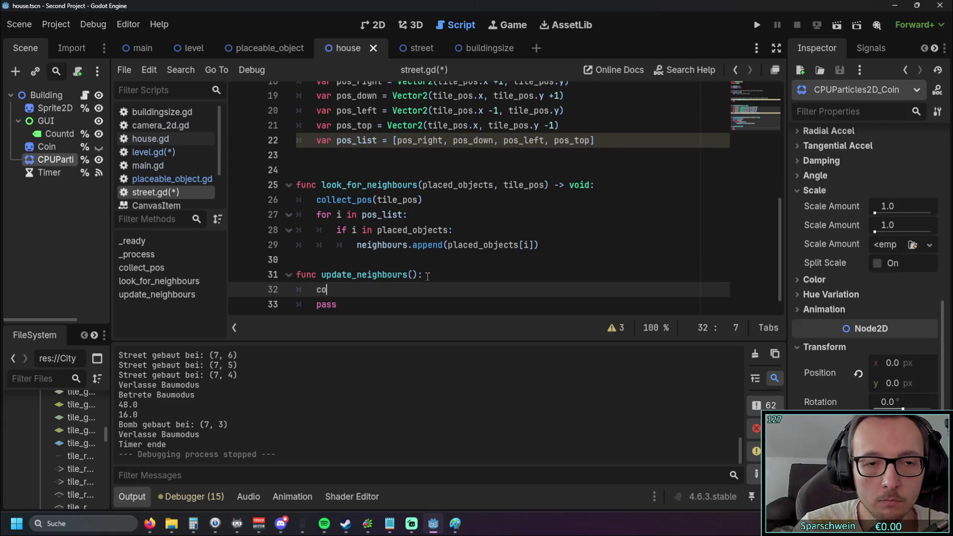
{"action": "type", "text": "llect_pos"}
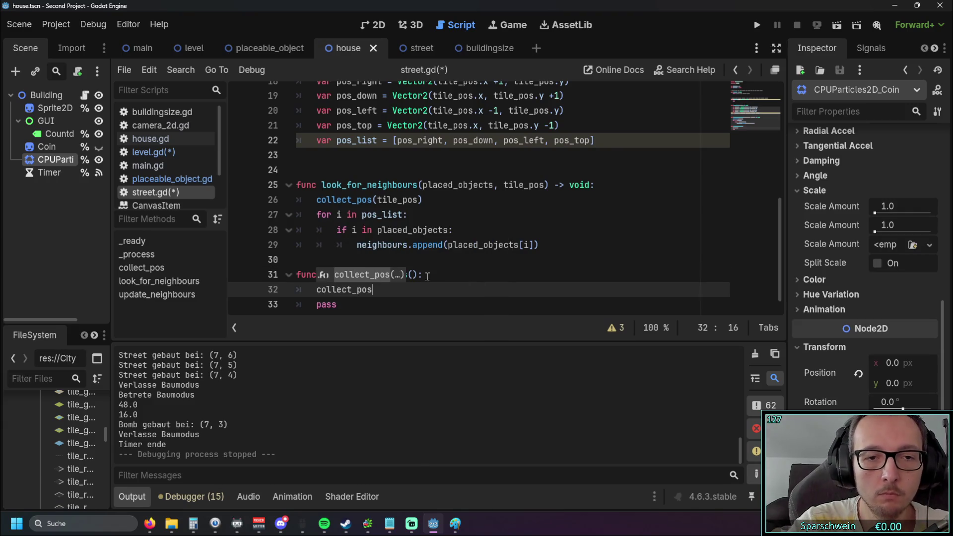
{"action": "key", "text": "Return"}
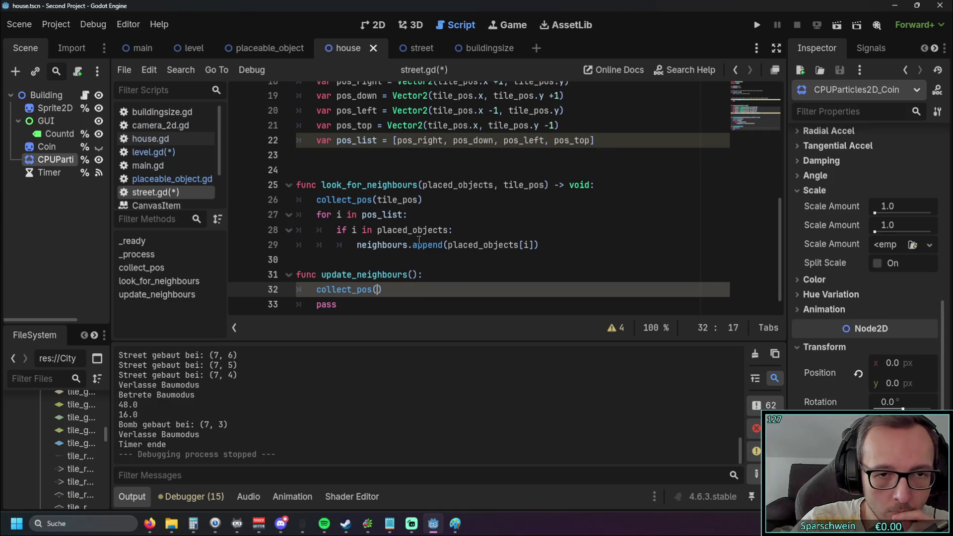
{"action": "left_click", "coordinate": [416, 214]}
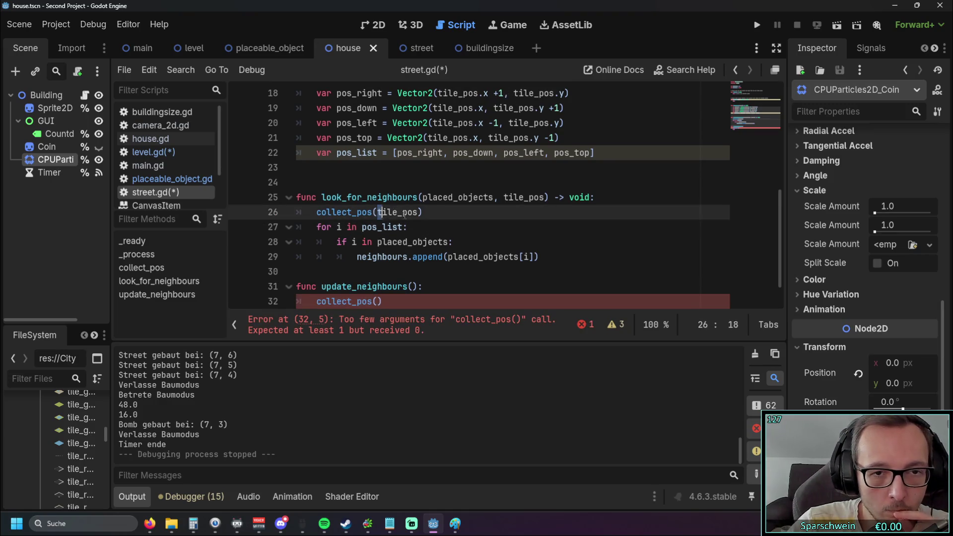
{"action": "double_click", "coordinate": [415, 214]}
{"action": "scroll", "coordinate": [414, 221], "scroll_direction": "down", "scroll_amount": 1}
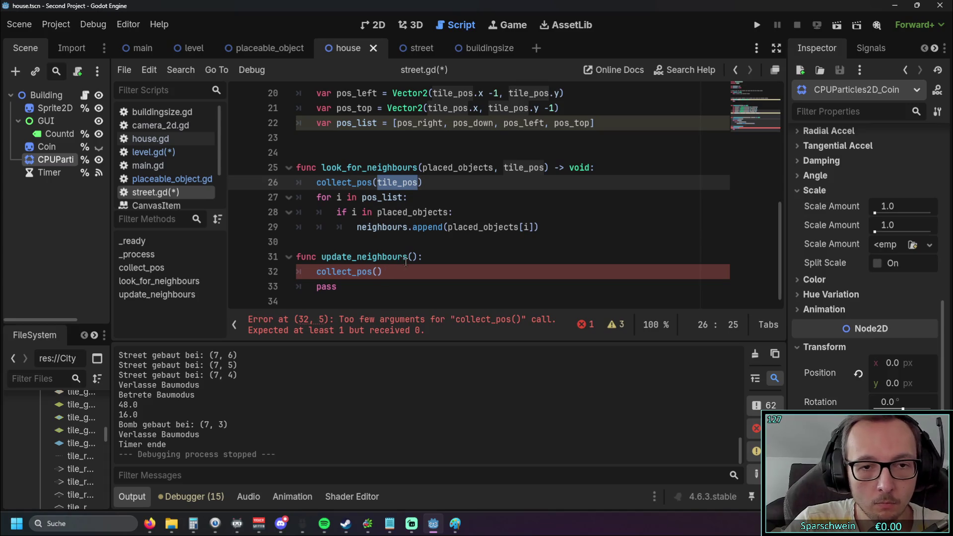
{"action": "left_click", "coordinate": [381, 272]}
{"action": "key", "text": "ctrl+v"}
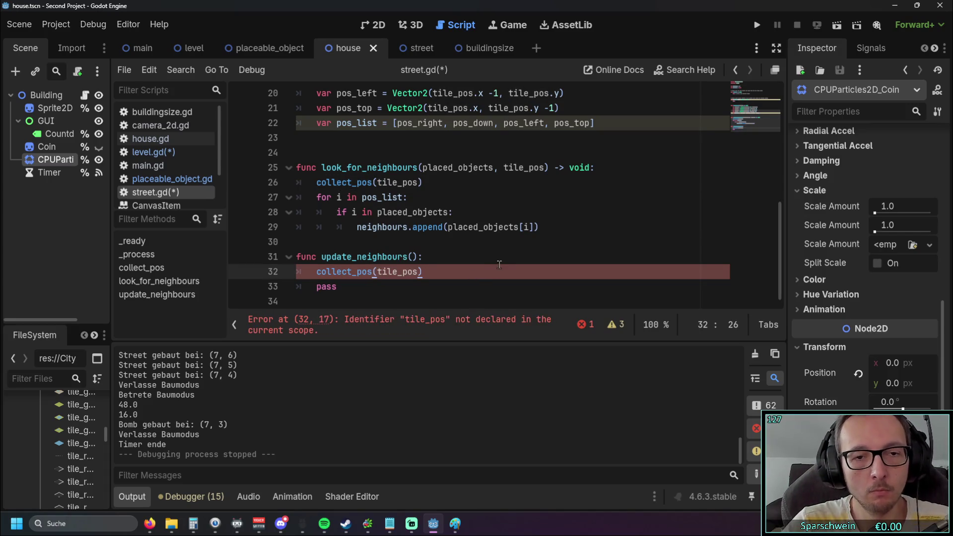
Step: Copy 'placed_objects, tile_pos' from look_for_neighbours into update_neighbours' parameter list
{"action": "left_click", "coordinate": [411, 256]}
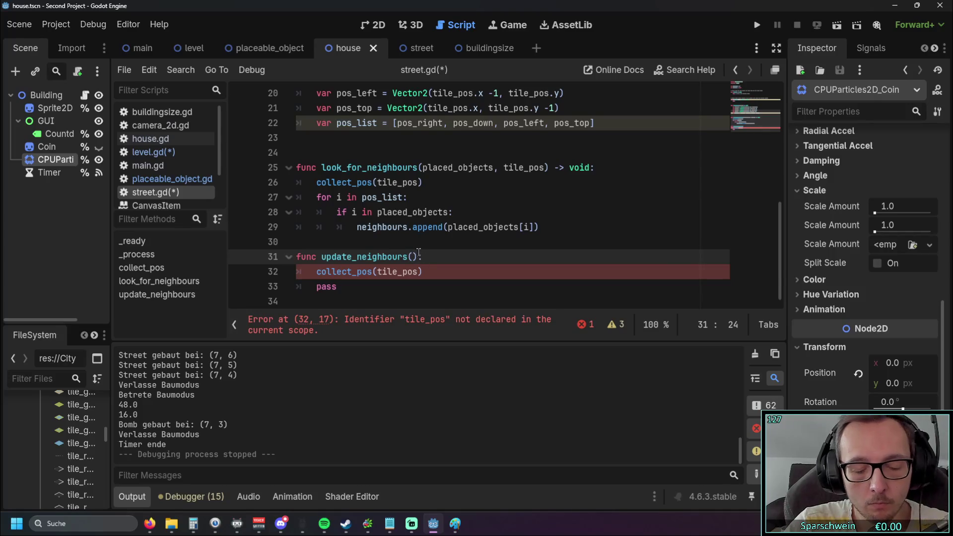
{"action": "left_click", "coordinate": [440, 238]}
{"action": "left_click_drag", "start_coordinate": [423, 168], "coordinate": [545, 168]}
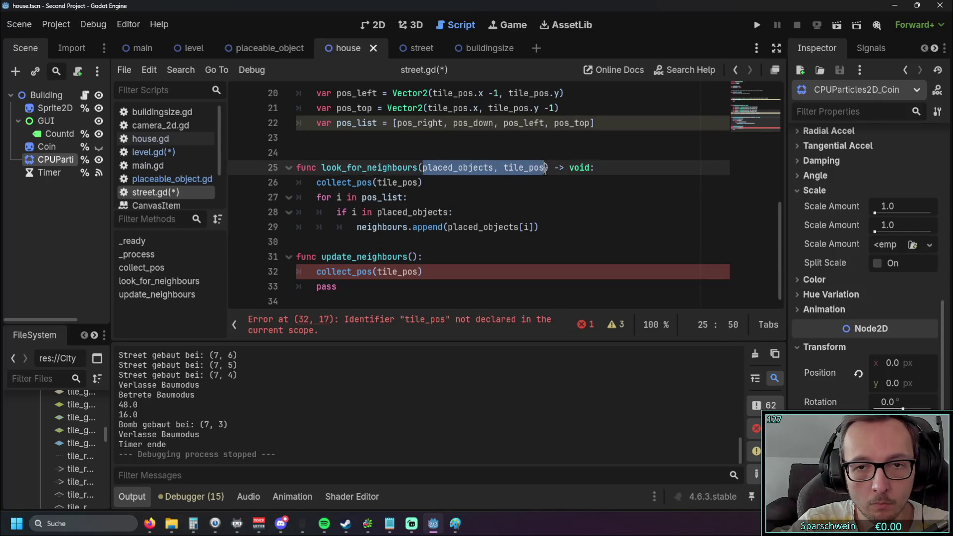
{"action": "key", "text": "ctrl+c"}
{"action": "left_click", "coordinate": [415, 257]}
{"action": "key", "text": "ctrl+v"}
{"action": "left_click", "coordinate": [497, 274]}
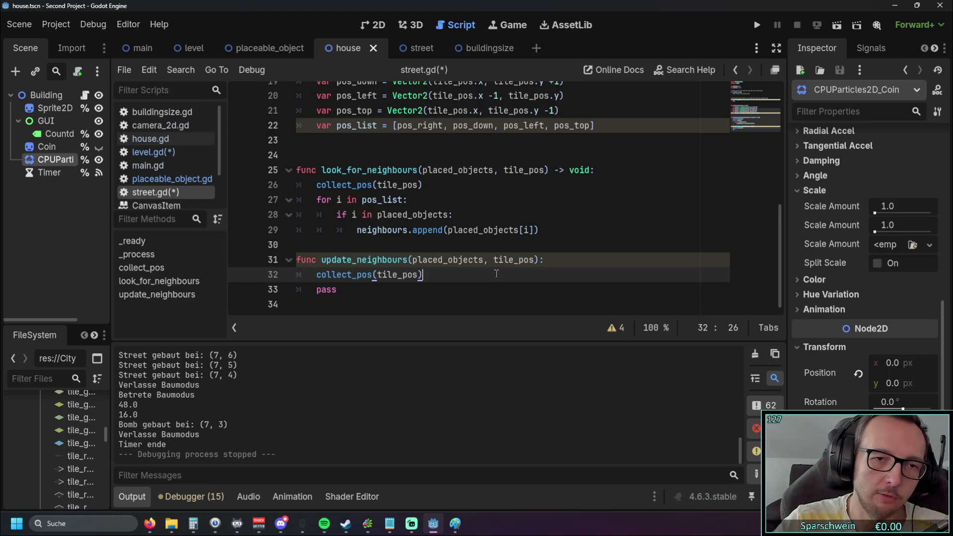
{"action": "left_click", "coordinate": [355, 230]}
{"action": "left_click", "coordinate": [408, 249]}
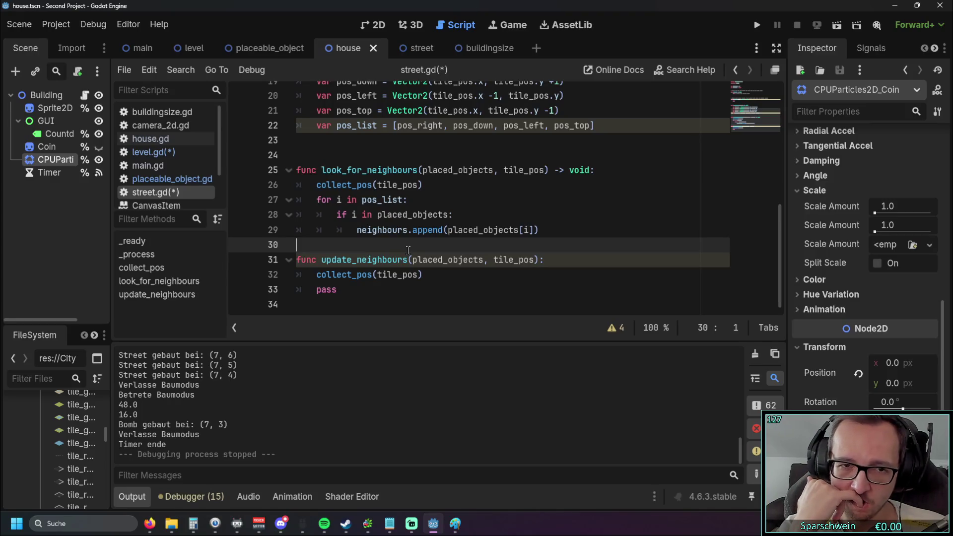
{"action": "scroll", "coordinate": [363, 198], "scroll_direction": "up", "scroll_amount": 2}
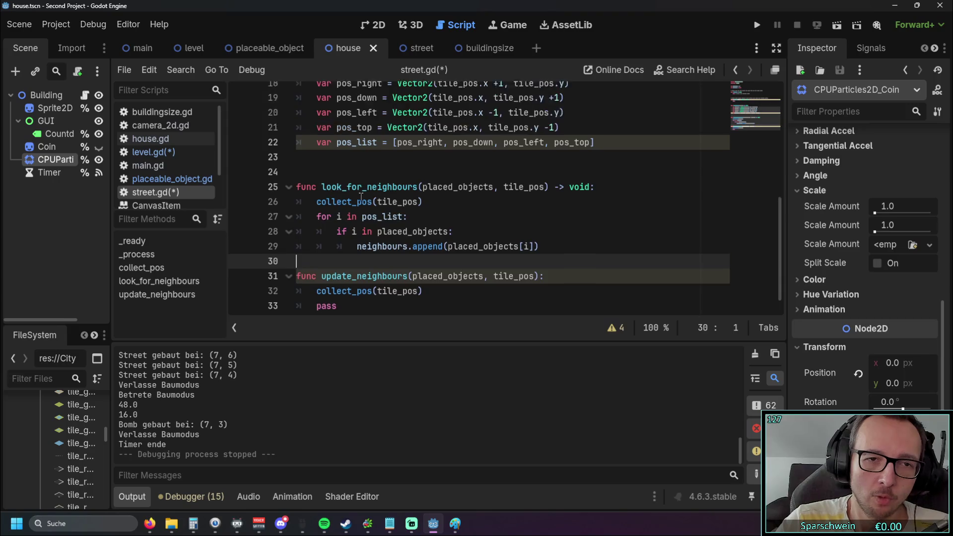
{"action": "double_click", "coordinate": [343, 215]}
{"action": "scroll", "coordinate": [348, 214], "scroll_direction": "down", "scroll_amount": 1}
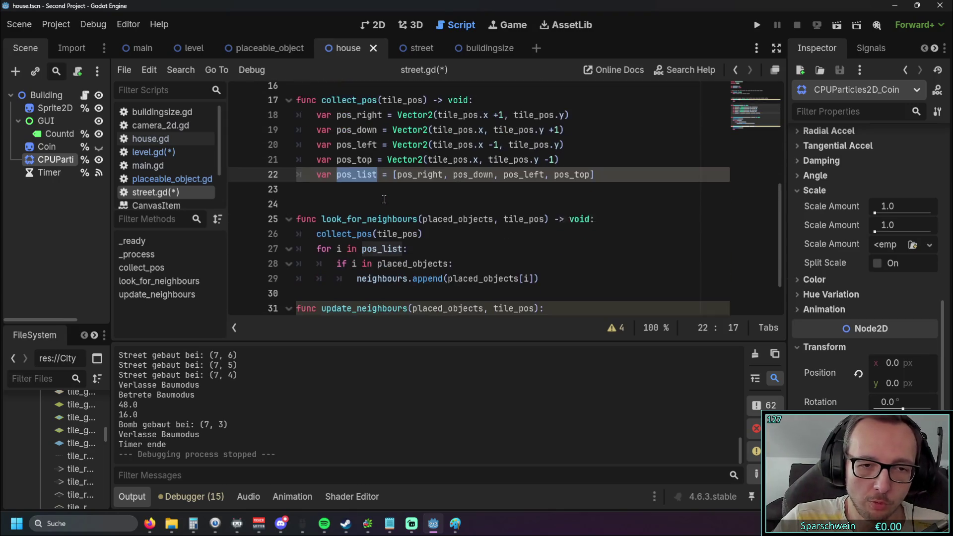
{"action": "left_click", "coordinate": [404, 192]}
{"action": "left_click_drag", "start_coordinate": [378, 171], "coordinate": [338, 171]}
{"action": "left_click", "coordinate": [342, 171]}
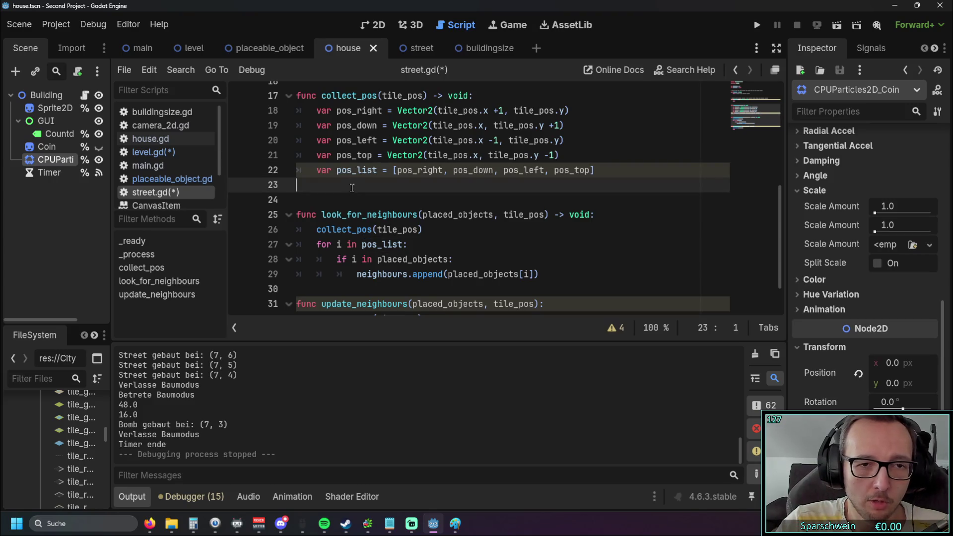
{"action": "double_click", "coordinate": [357, 169]}
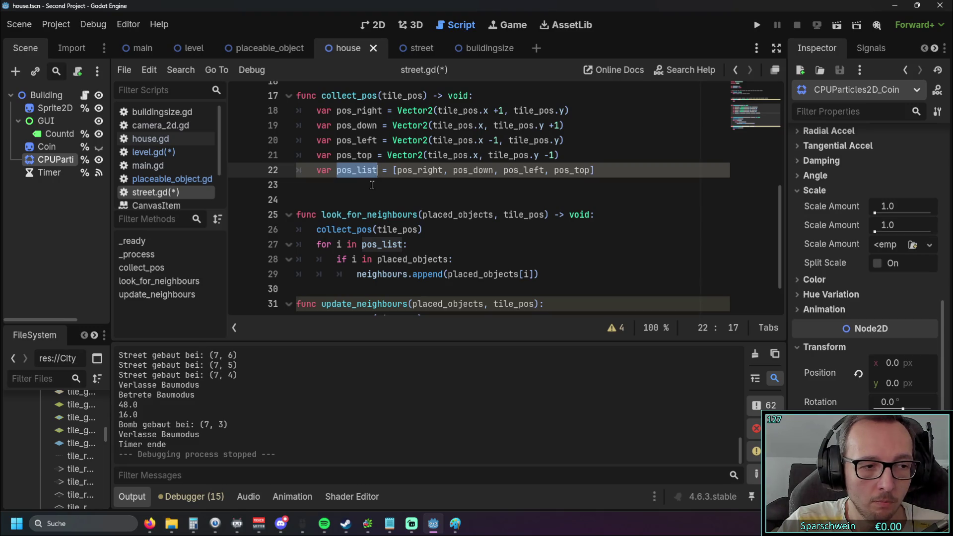
{"action": "left_click", "coordinate": [372, 185]}
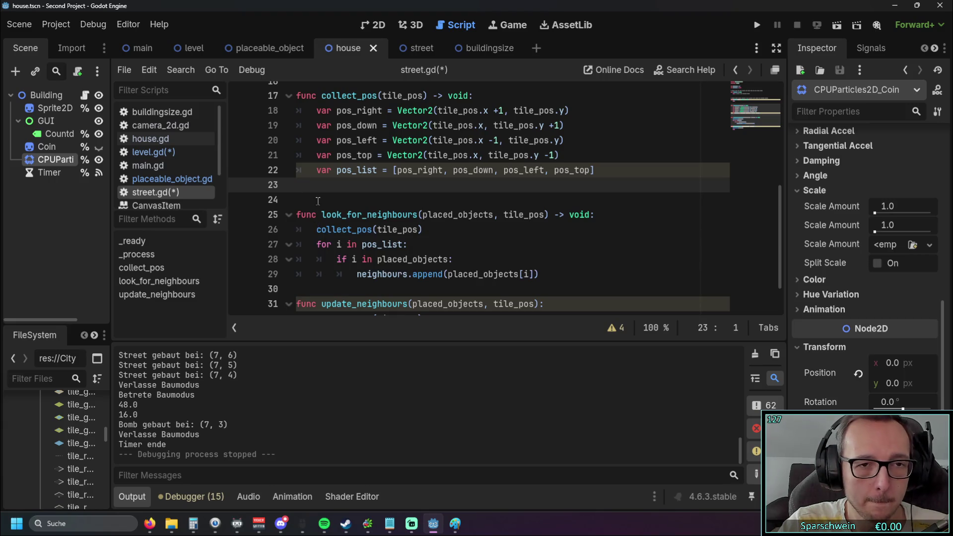
Step: End collect_pos with an indented 'return pos_list' line
{"action": "key", "text": "Tab"}
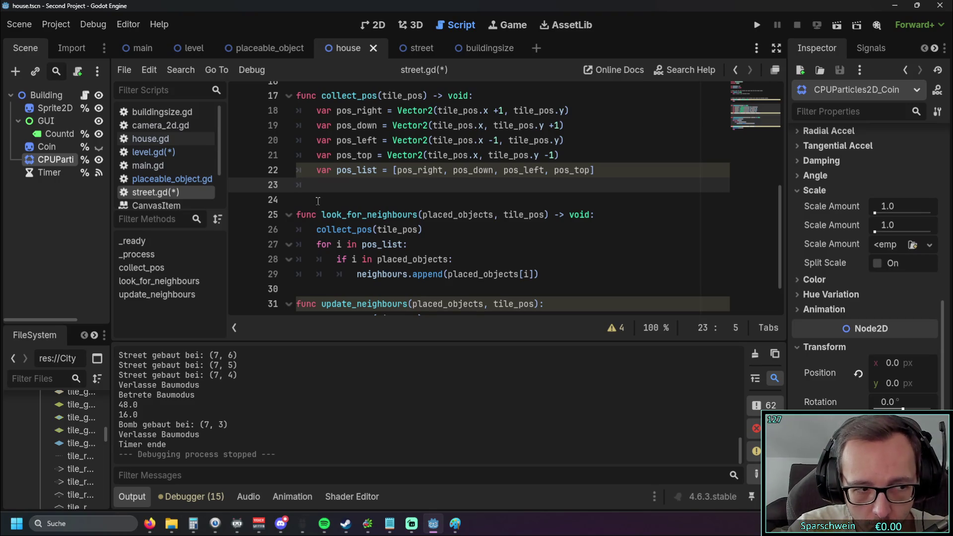
{"action": "type", "text": "return "}
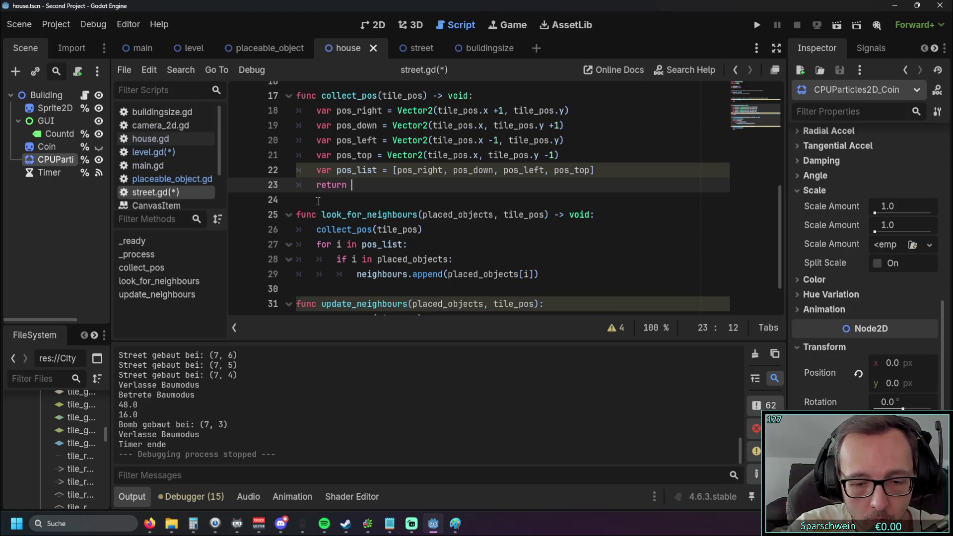
{"action": "type", "text": "pos"}
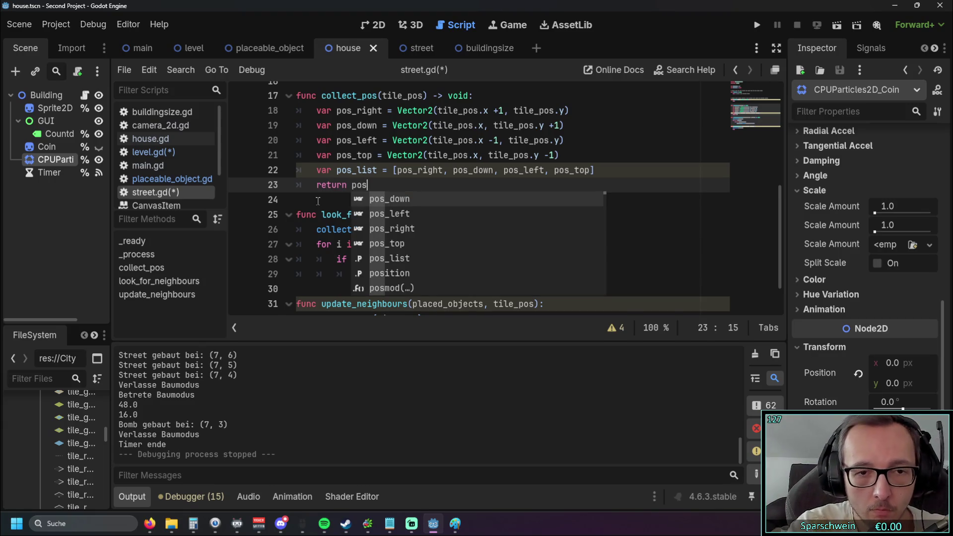
{"action": "left_click", "coordinate": [398, 153]}
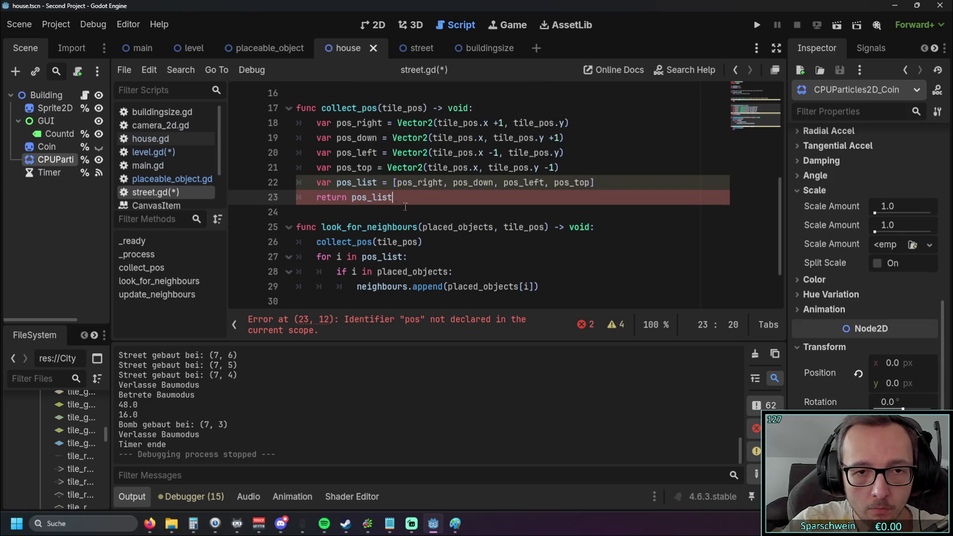
{"action": "left_click", "coordinate": [405, 208]}
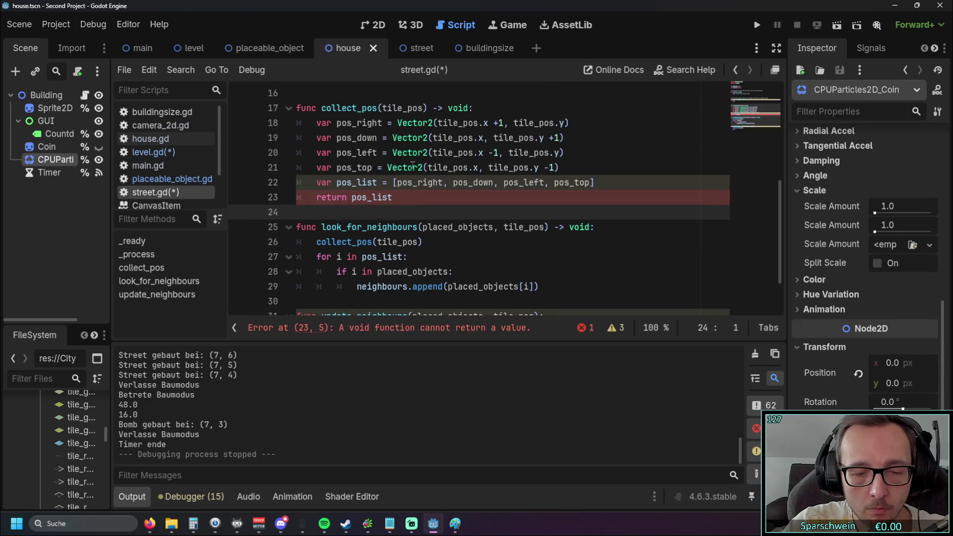
Step: Delete '-> void' from the collect_pos signature to clear the error
{"action": "left_click_drag", "start_coordinate": [469, 108], "coordinate": [427, 107]}
{"action": "key", "text": "BackSpace"}
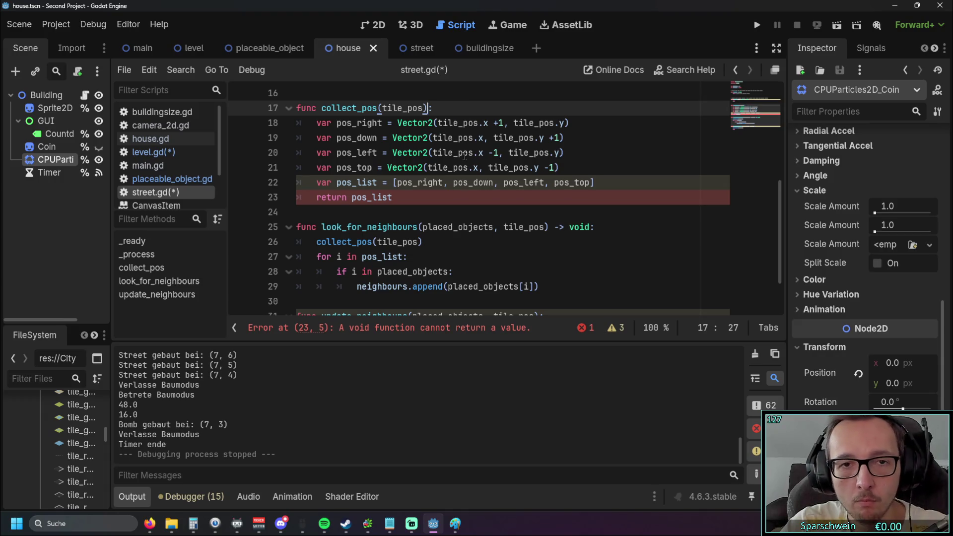
{"action": "left_click", "coordinate": [407, 211]}
{"action": "scroll", "coordinate": [411, 221], "scroll_direction": "down", "scroll_amount": 2}
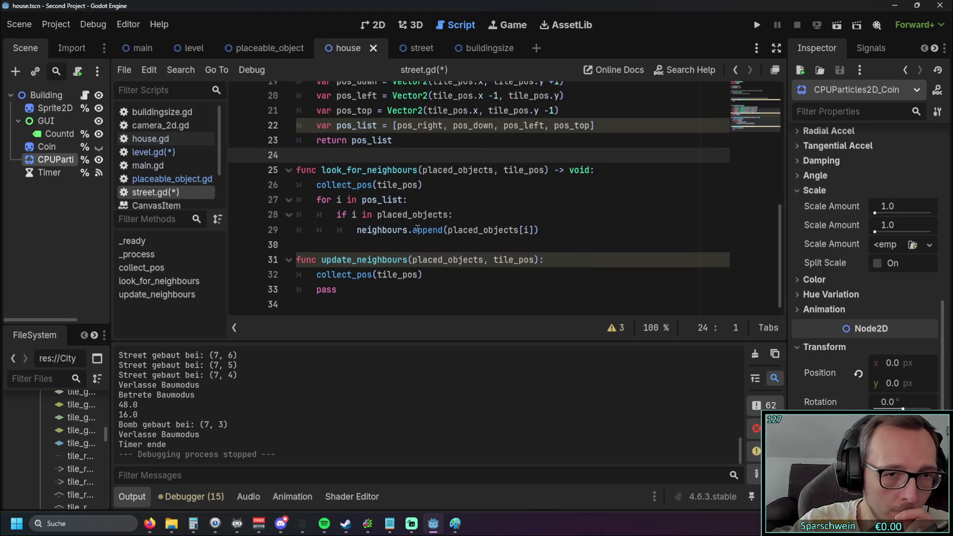
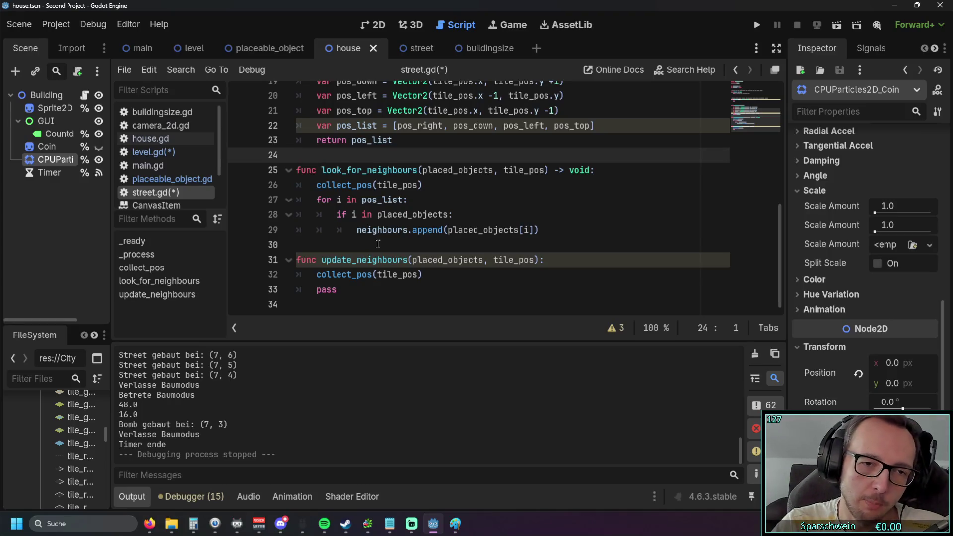
Step: Delete the collect_pos(tile_pos) call from update_neighbours, leaving only pass
{"action": "left_click_drag", "start_coordinate": [422, 275], "coordinate": [316, 274]}
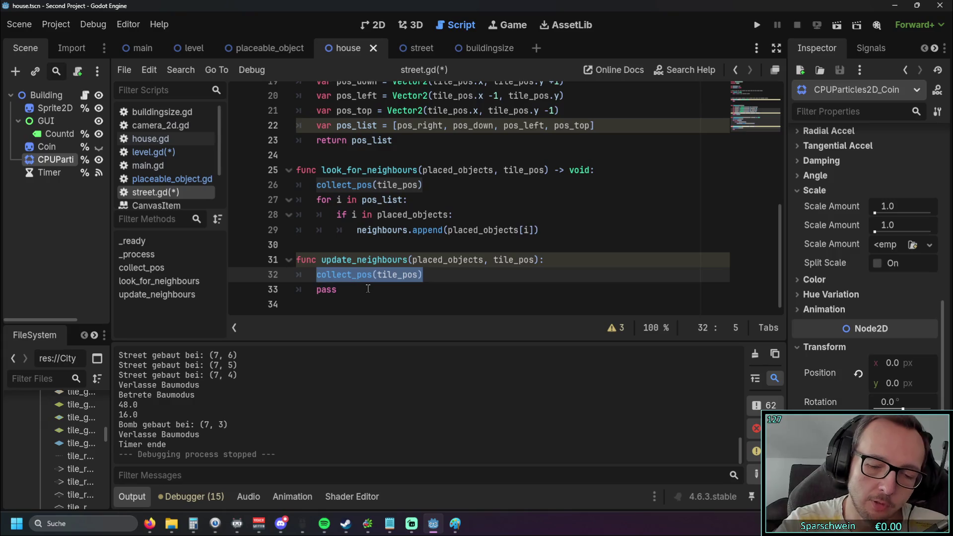
{"action": "key", "text": "BackSpace"}
{"action": "key", "text": "BackSpace"}
{"action": "key", "text": "BackSpace"}
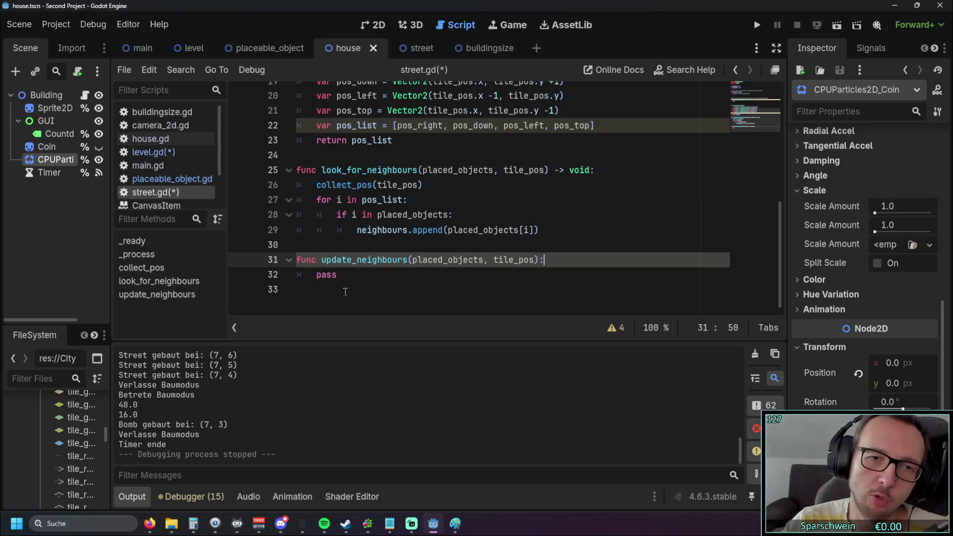
{"action": "scroll", "coordinate": [368, 288], "scroll_direction": "up", "scroll_amount": 2}
{"action": "left_click_drag", "start_coordinate": [575, 169], "coordinate": [356, 125]}
{"action": "left_click", "coordinate": [449, 192]}
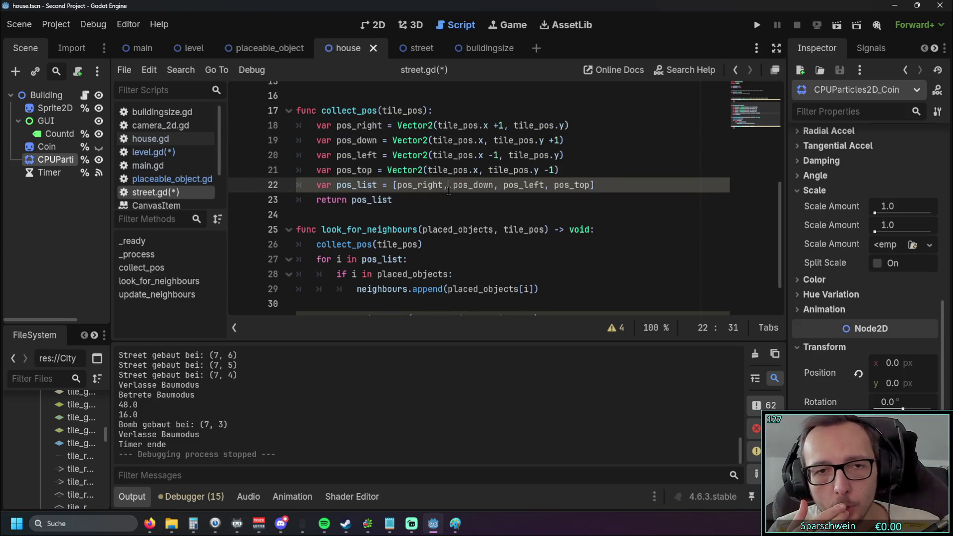
{"action": "scroll", "coordinate": [449, 190], "scroll_direction": "down", "scroll_amount": 1}
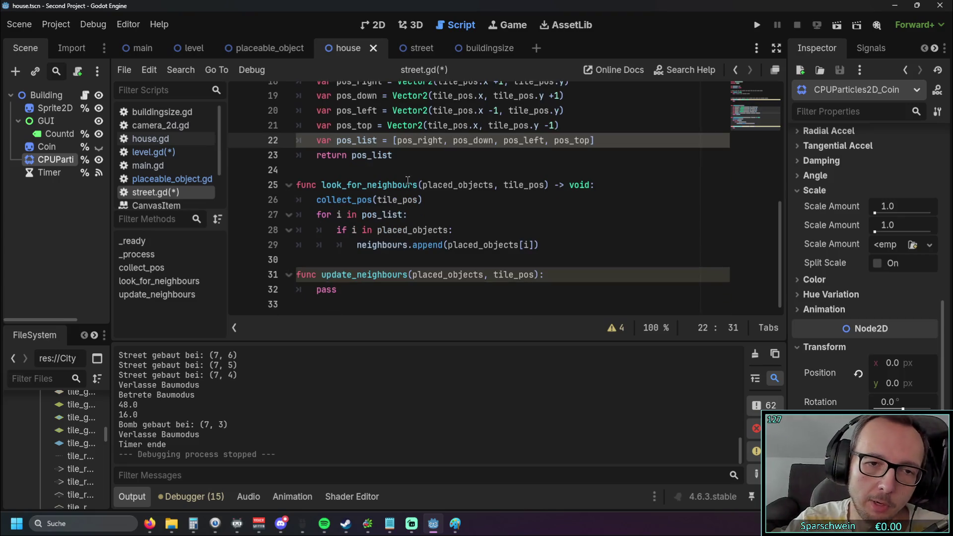
{"action": "left_click", "coordinate": [363, 288]}
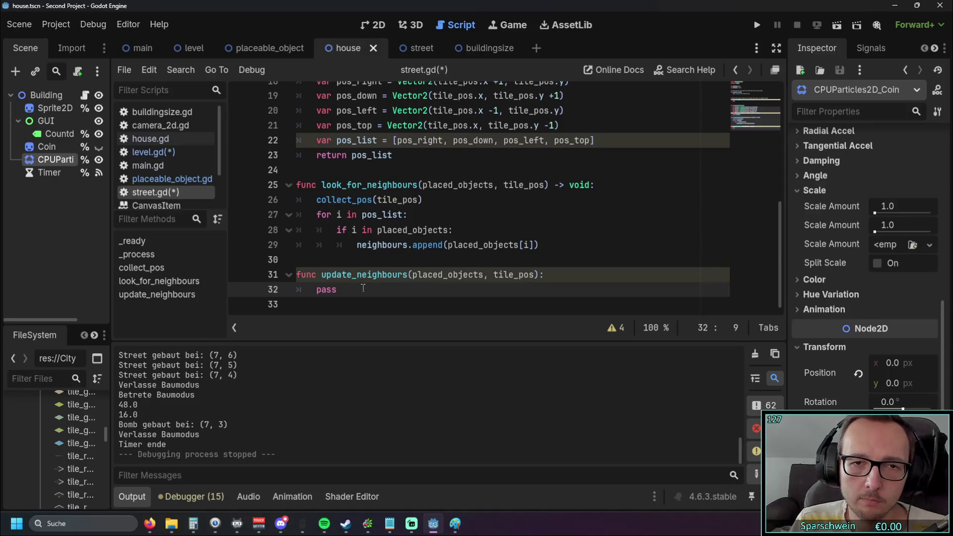
Step: Select and review the collect_pos function that returns the four neighbour positions
{"action": "scroll", "coordinate": [363, 288], "scroll_direction": "up", "scroll_amount": 2}
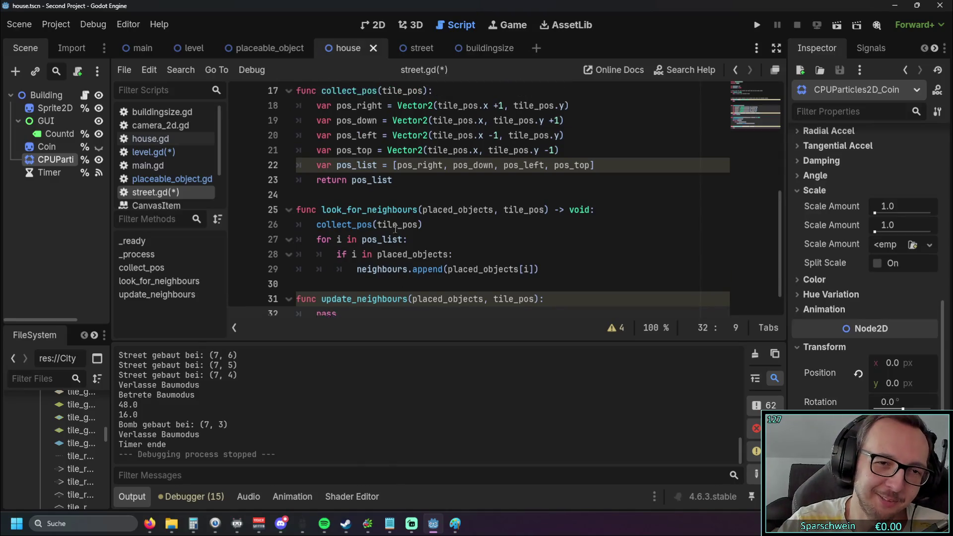
{"action": "left_click_drag", "start_coordinate": [395, 244], "coordinate": [281, 158]}
{"action": "left_click", "coordinate": [399, 243]}
{"action": "left_click_drag", "start_coordinate": [399, 244], "coordinate": [281, 157]}
{"action": "left_click", "coordinate": [400, 243]}
{"action": "left_click_drag", "start_coordinate": [399, 243], "coordinate": [278, 156]}
{"action": "left_click", "coordinate": [432, 246]}
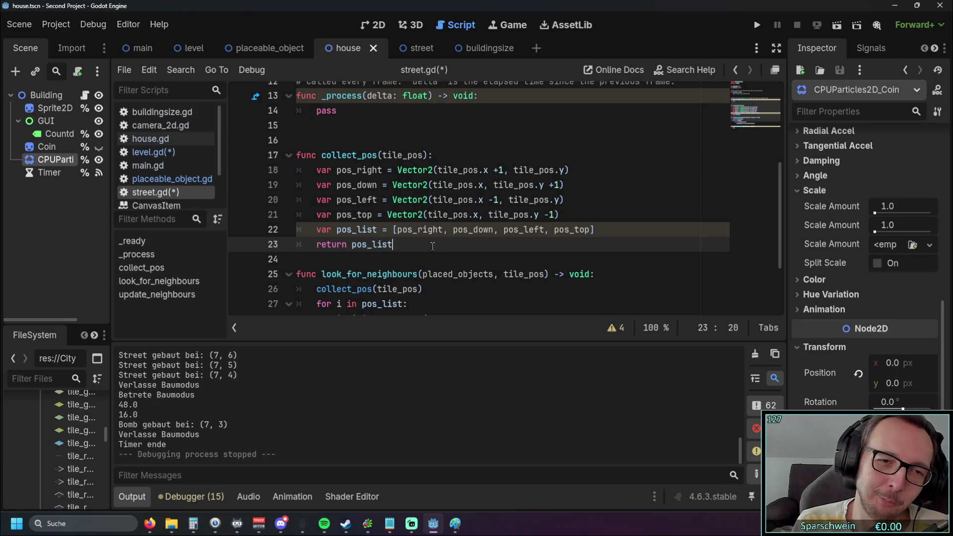
{"action": "scroll", "coordinate": [343, 208], "scroll_direction": "down", "scroll_amount": 2}
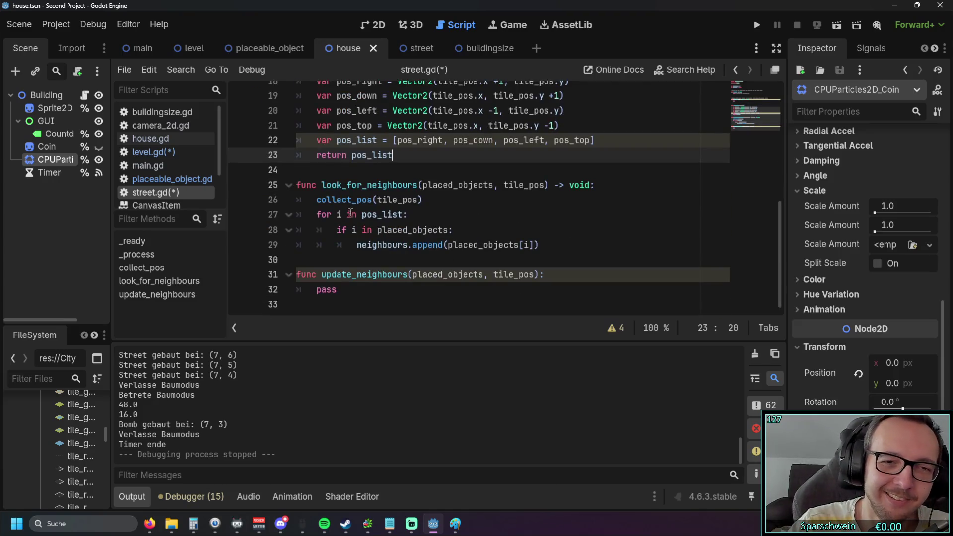
{"action": "left_click", "coordinate": [347, 289]}
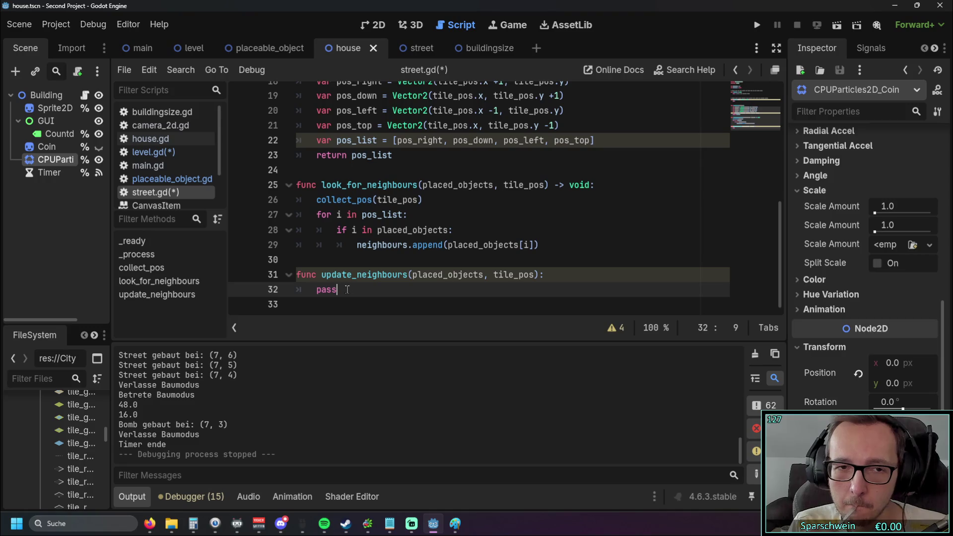
Step: Prefix the collect_pos(tile_pos) call in look_for_neighbours with 'var pos_list ='
{"action": "left_click", "coordinate": [315, 192]}
{"action": "left_click", "coordinate": [321, 201]}
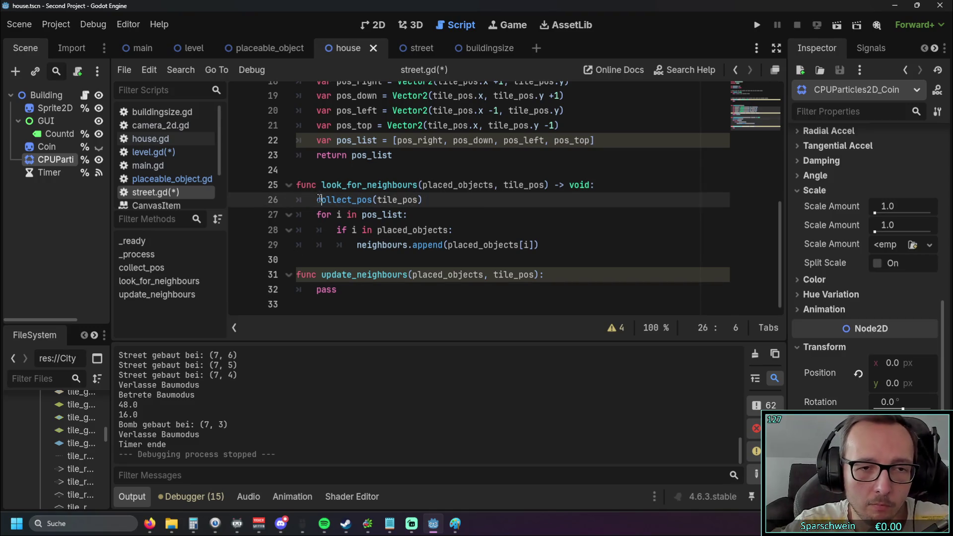
{"action": "key", "text": "Left"}
{"action": "type", "text": "var"}
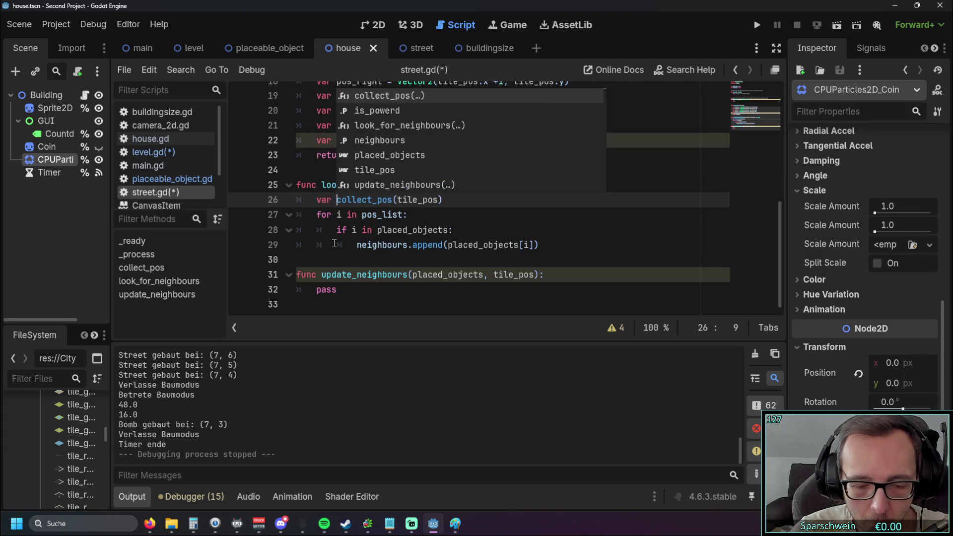
{"action": "type", "text": " pos_"}
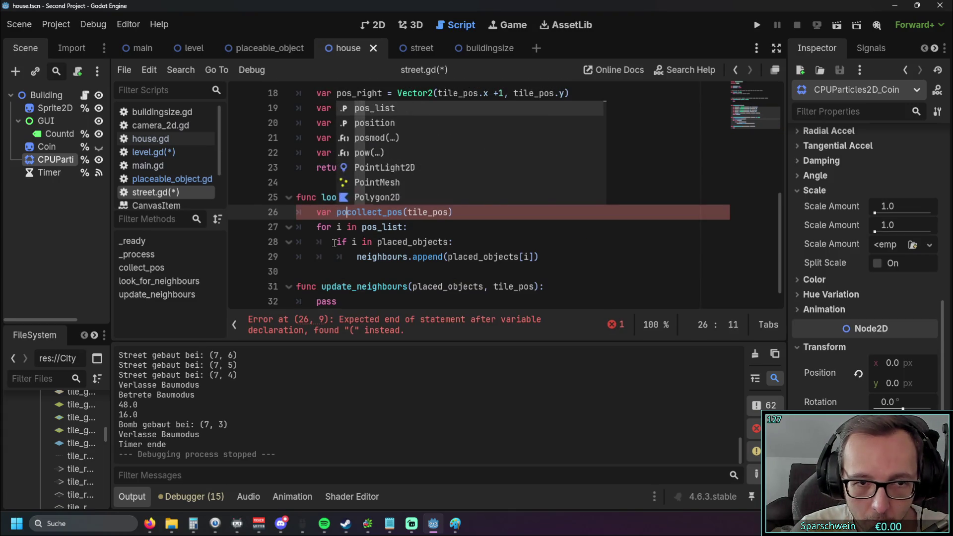
{"action": "type", "text": "list ="}
{"action": "left_click", "coordinate": [446, 230]}
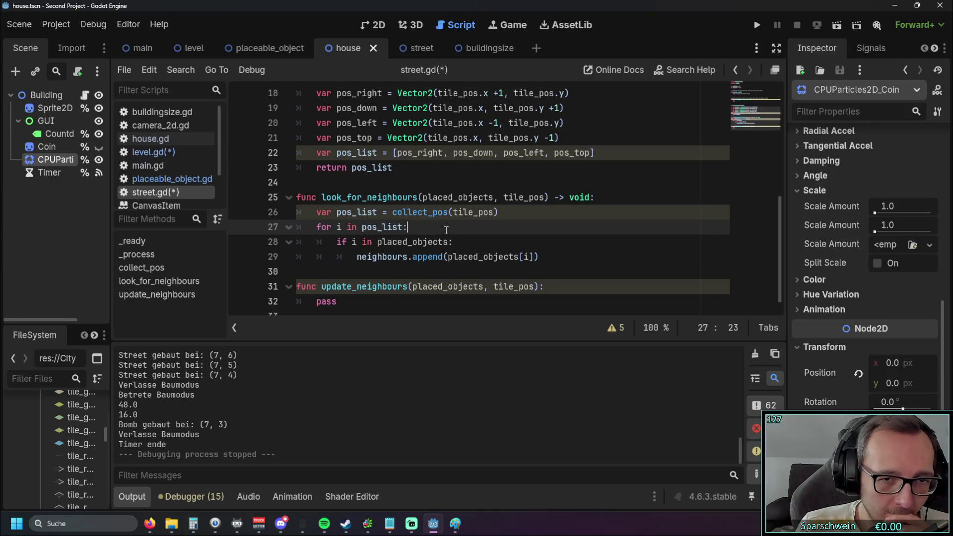
{"action": "scroll", "coordinate": [446, 230], "scroll_direction": "down", "scroll_amount": 1}
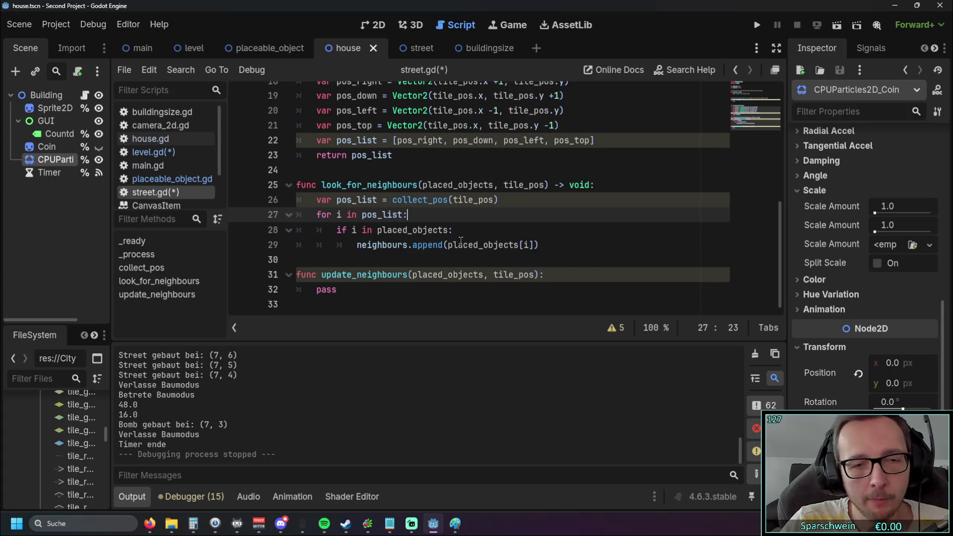
{"action": "scroll", "coordinate": [442, 243], "scroll_direction": "up", "scroll_amount": 1}
{"action": "scroll", "coordinate": [437, 257], "scroll_direction": "down", "scroll_amount": 1}
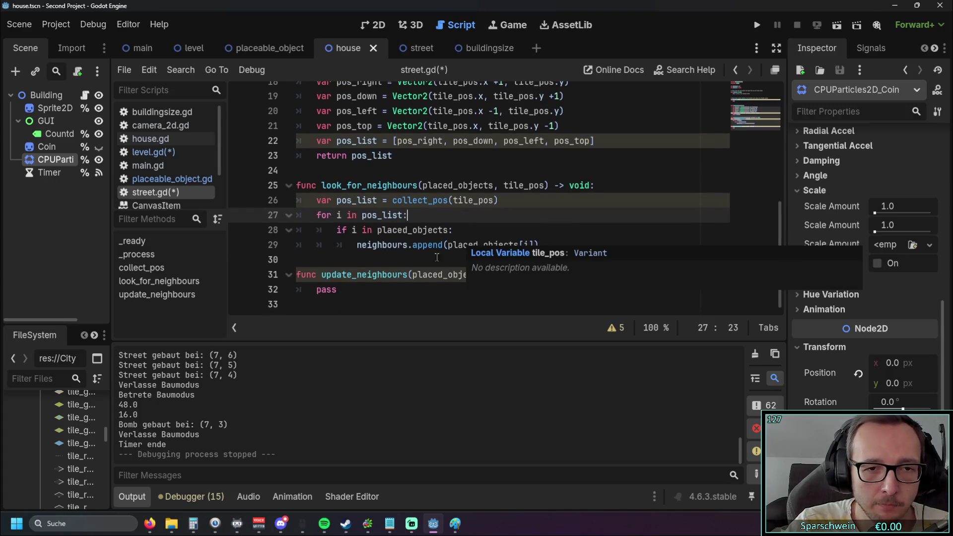
{"action": "left_click", "coordinate": [372, 291]}
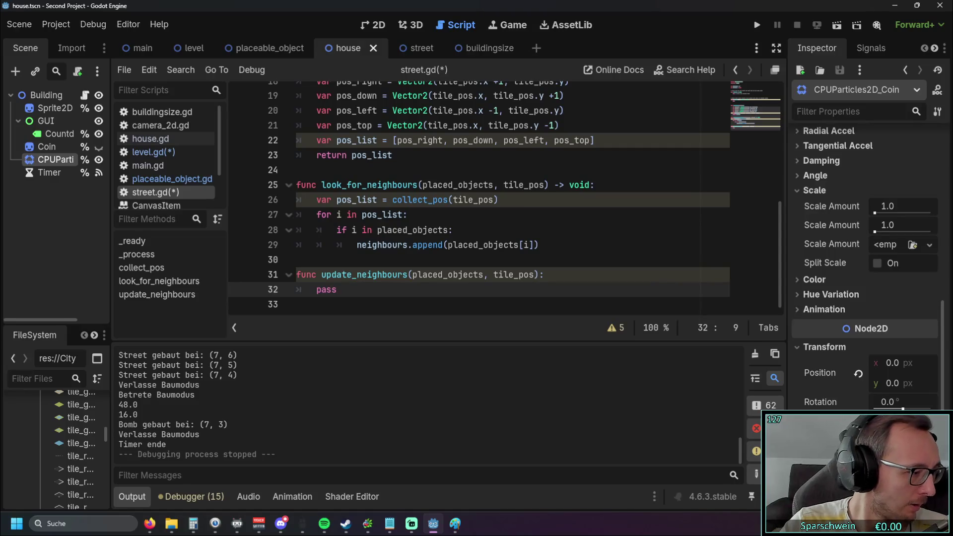
Step: Add 'for i in neighbours:' at the top of update_neighbours with an indented new line
{"action": "key", "text": "alt+Tab"}
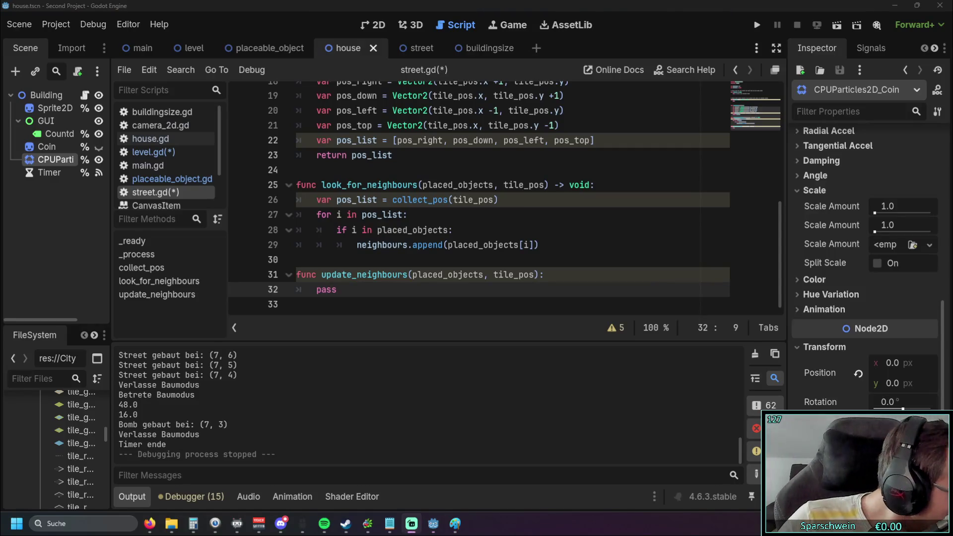
{"action": "key", "text": "alt+Tab"}
{"action": "left_click", "coordinate": [554, 276]}
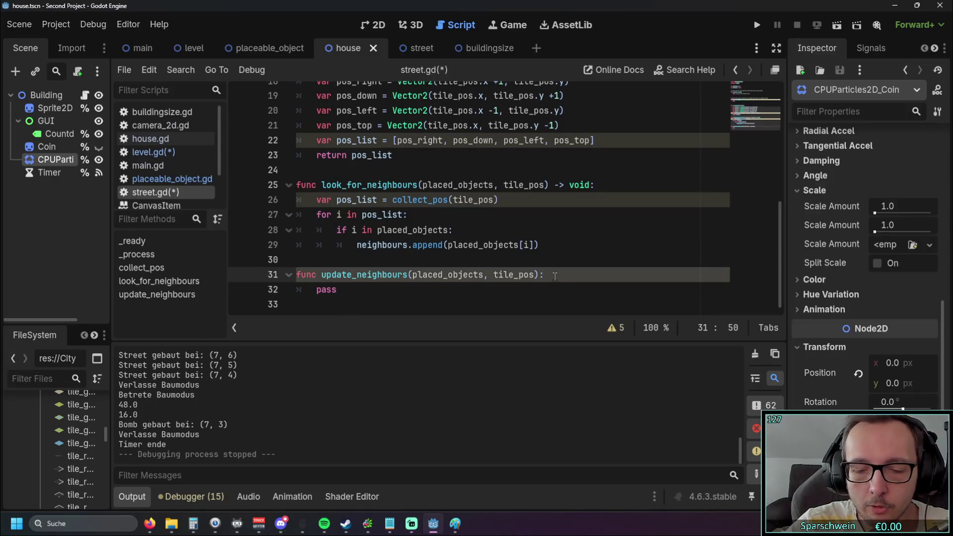
{"action": "key", "text": "Return"}
{"action": "type", "text": "for i "}
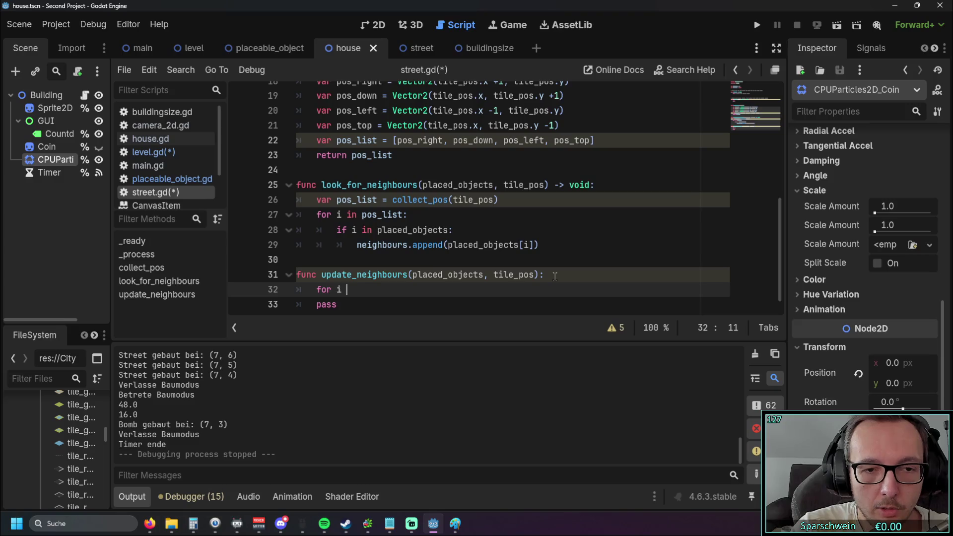
{"action": "type", "text": "in neighbours"}
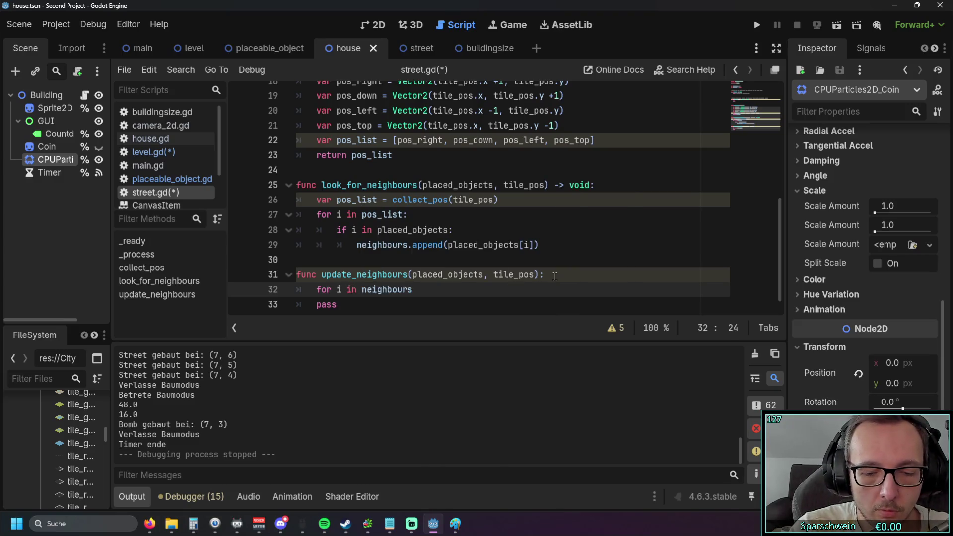
{"action": "type", "text": ":"}
{"action": "key", "text": "Return"}
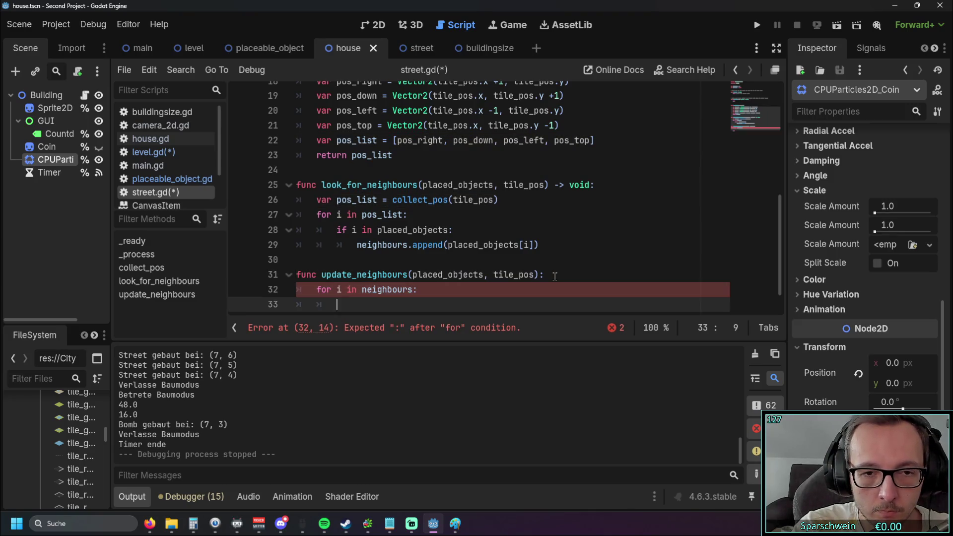
Step: Undo an accidental replacement of the selected lines with two Ctrl+Z presses
{"action": "scroll", "coordinate": [555, 275], "scroll_direction": "down", "scroll_amount": 1}
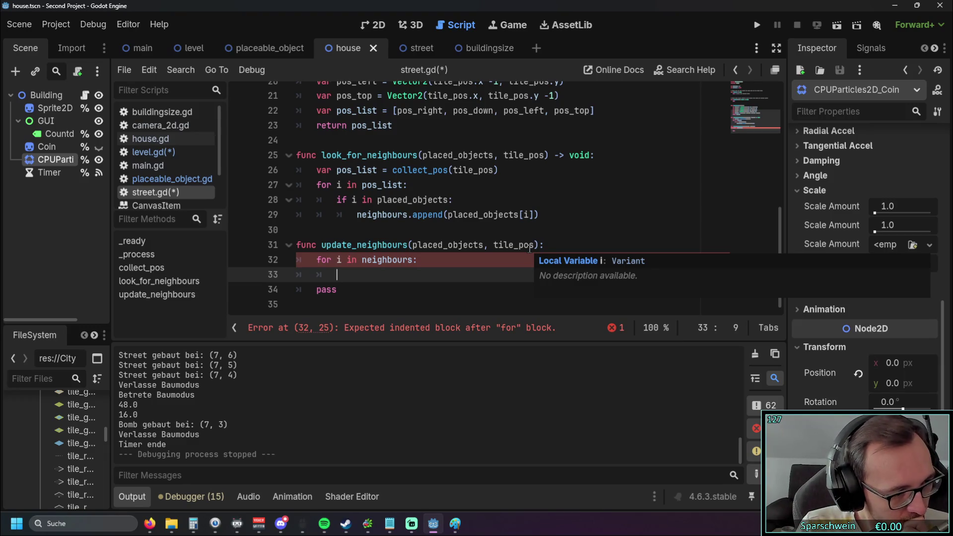
{"action": "scroll", "coordinate": [450, 233], "scroll_direction": "up", "scroll_amount": 6}
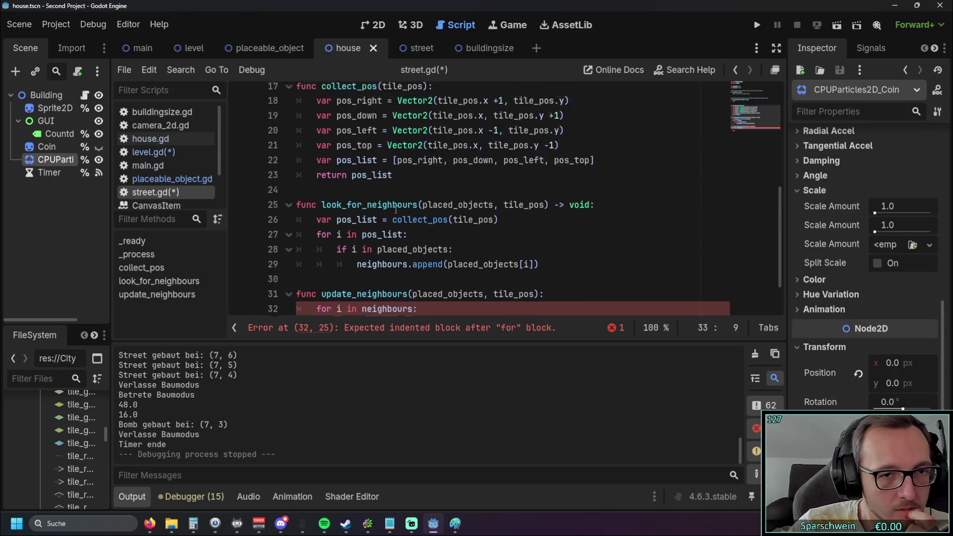
{"action": "scroll", "coordinate": [396, 208], "scroll_direction": "down", "scroll_amount": 6}
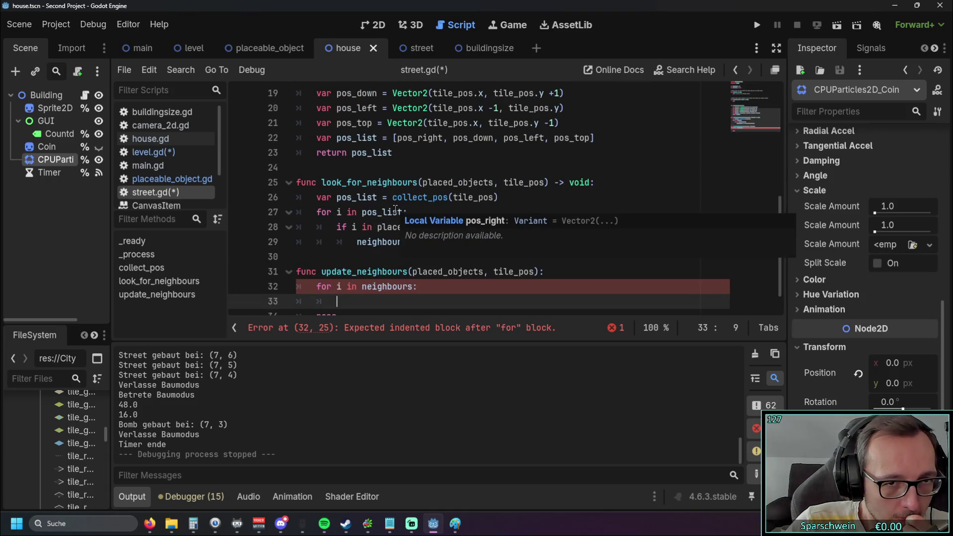
{"action": "scroll", "coordinate": [363, 228], "scroll_direction": "up", "scroll_amount": 6}
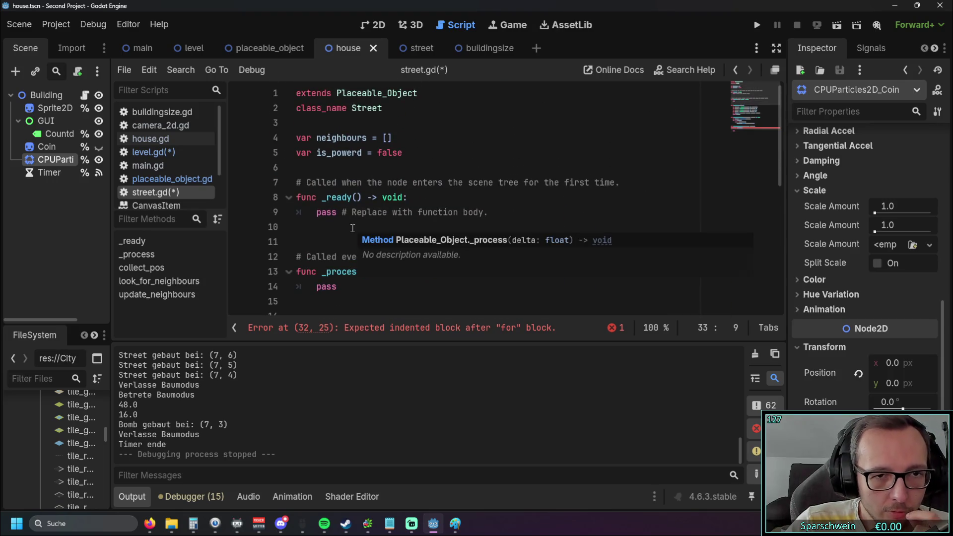
{"action": "scroll", "coordinate": [399, 211], "scroll_direction": "down", "scroll_amount": 6}
{"action": "scroll", "coordinate": [399, 211], "scroll_direction": "up", "scroll_amount": 1}
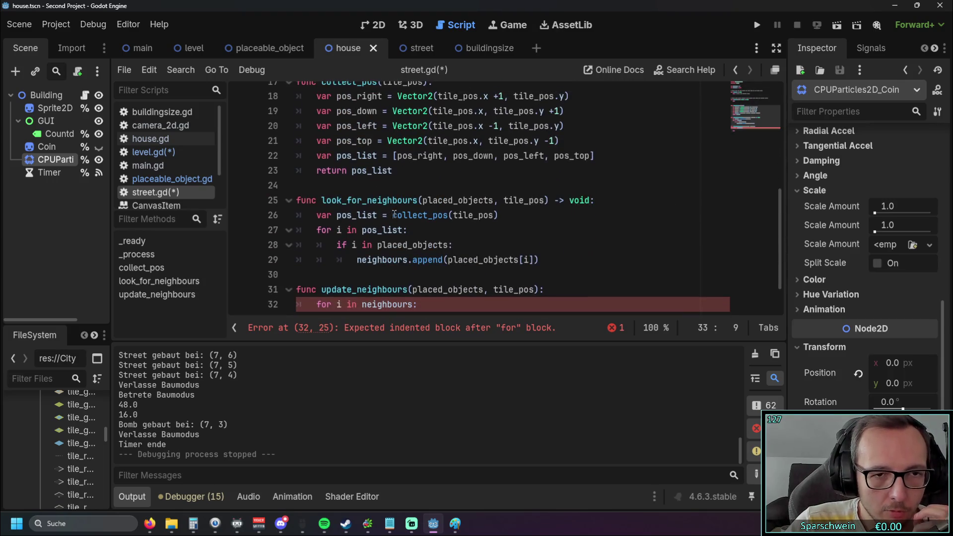
{"action": "left_click_drag", "start_coordinate": [557, 272], "coordinate": [298, 134]}
{"action": "scroll", "coordinate": [449, 229], "scroll_direction": "up", "scroll_amount": 2}
{"action": "key", "text": "ctrl+z"}
{"action": "key", "text": "ctrl+z"}
{"action": "key", "text": "ctrl+z"}
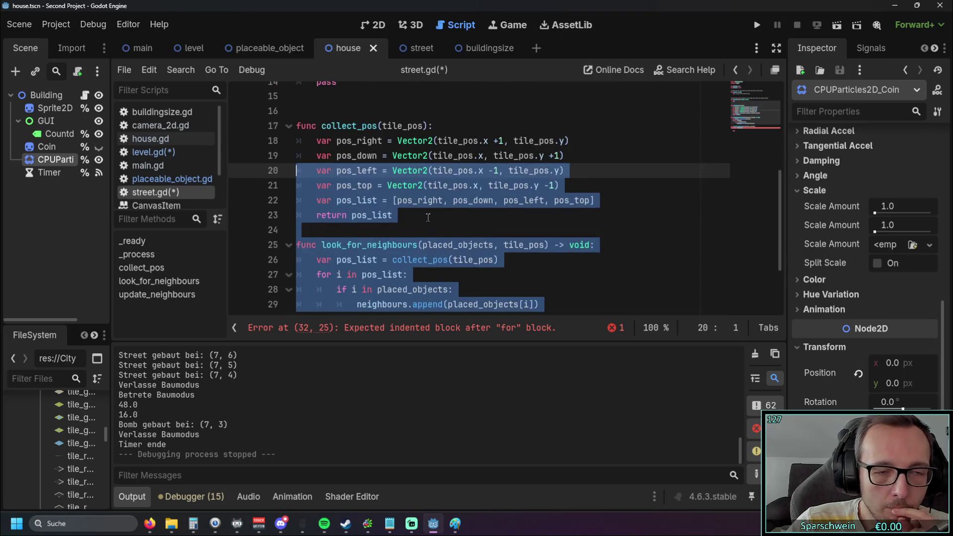
{"action": "key", "text": "ctrl+z"}
{"action": "key", "text": "ctrl+z"}
{"action": "key", "text": "ctrl+z"}
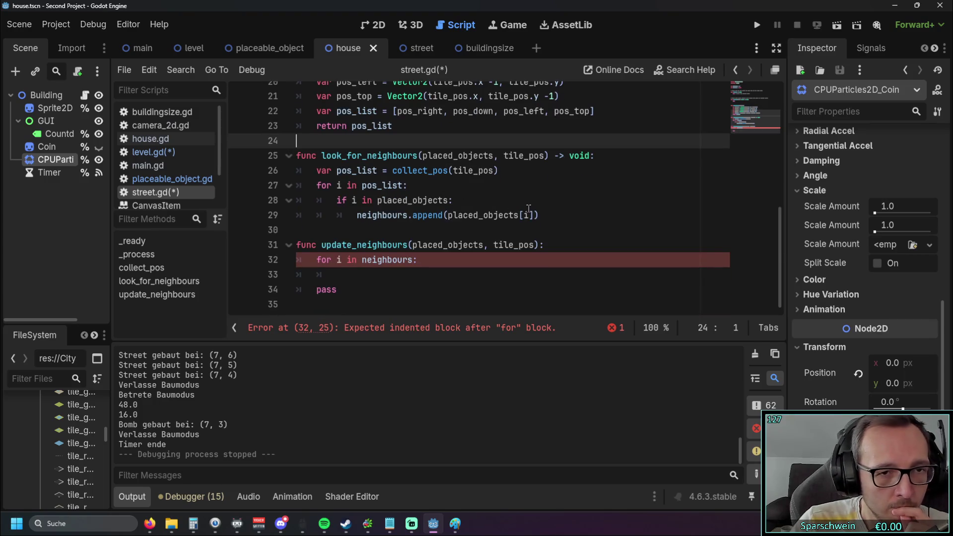
{"action": "mouse_move", "coordinate": [528, 209]}
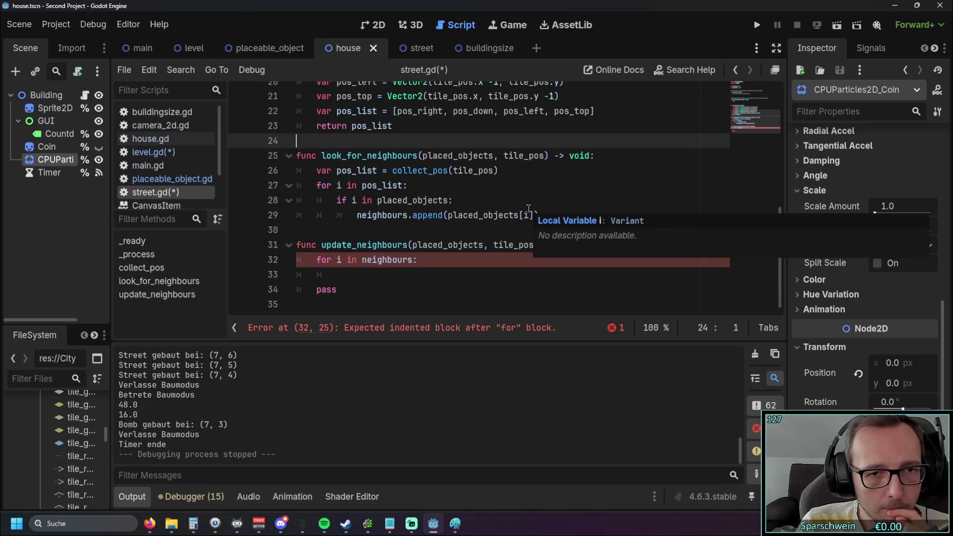
{"action": "left_click", "coordinate": [350, 276]}
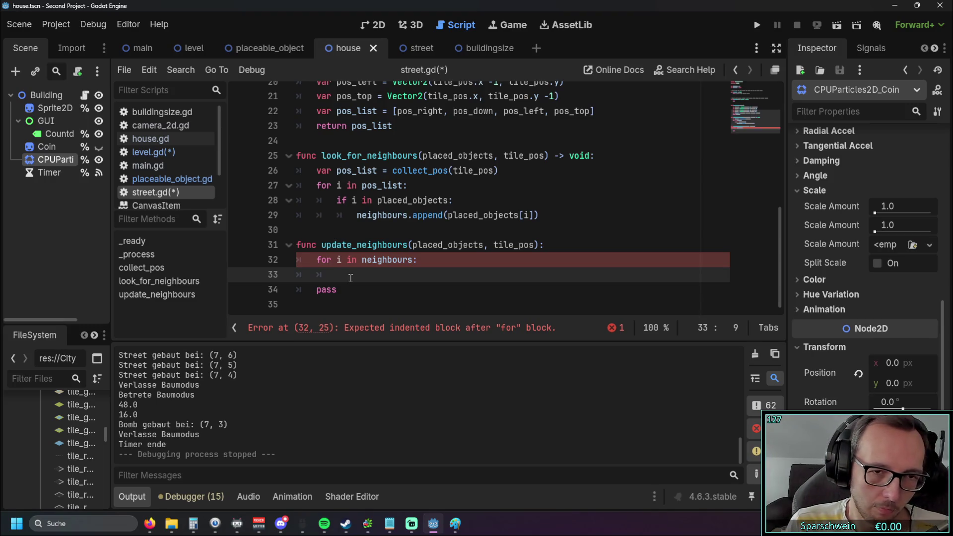
{"action": "left_click", "coordinate": [522, 217]}
{"action": "left_click", "coordinate": [548, 218]}
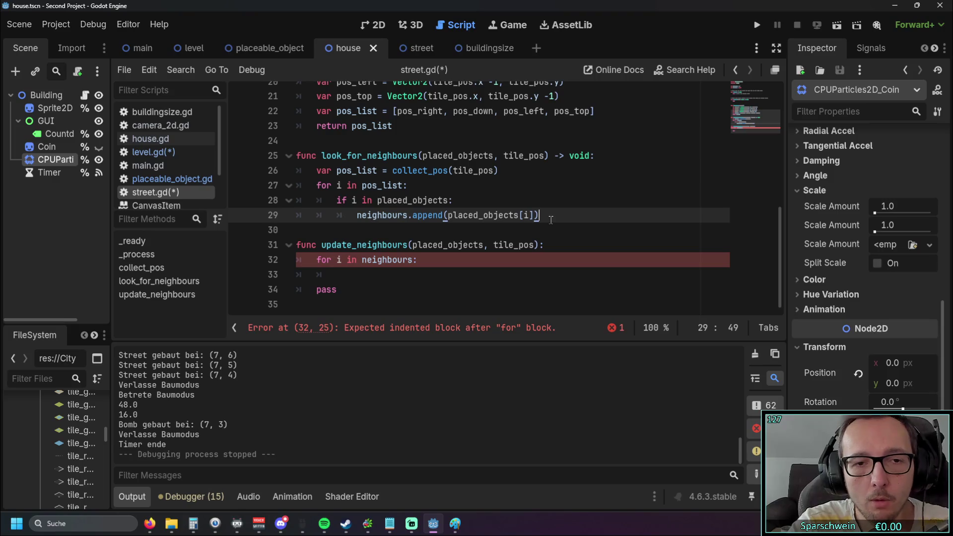
Step: Add a blank line under the append and put pass in the neighbours loop body
{"action": "key", "text": "Return"}
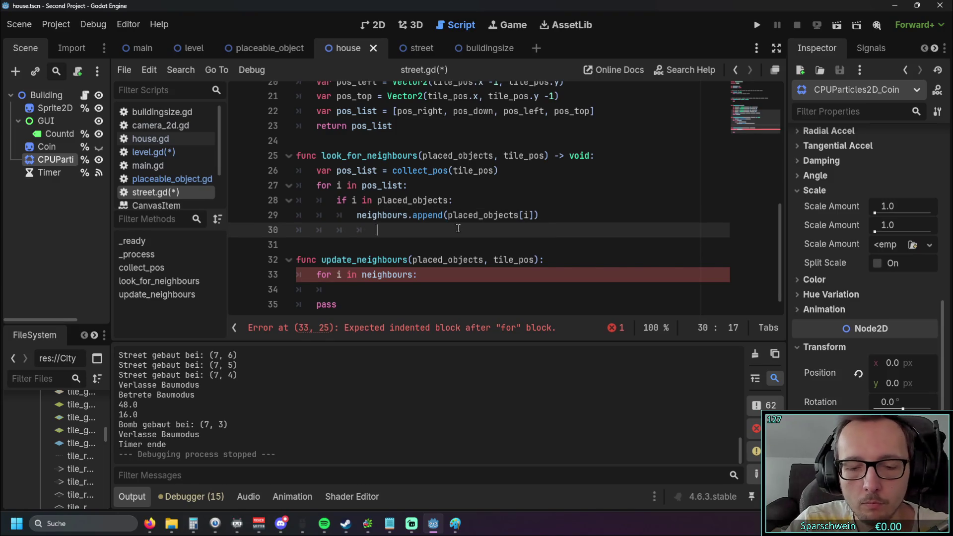
{"action": "left_click_drag", "start_coordinate": [358, 217], "coordinate": [540, 216]}
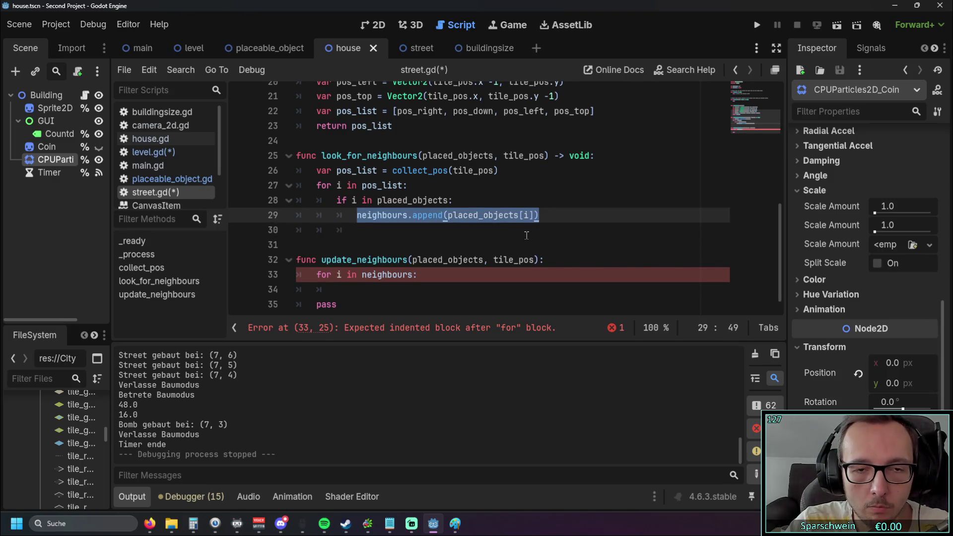
{"action": "left_click", "coordinate": [475, 223]}
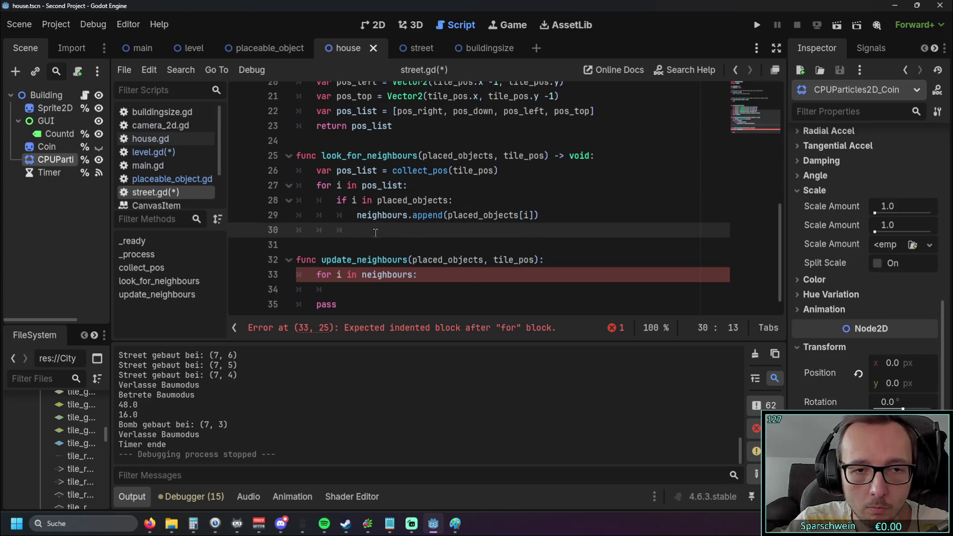
{"action": "left_click", "coordinate": [349, 290]}
{"action": "type", "text": "pass"}
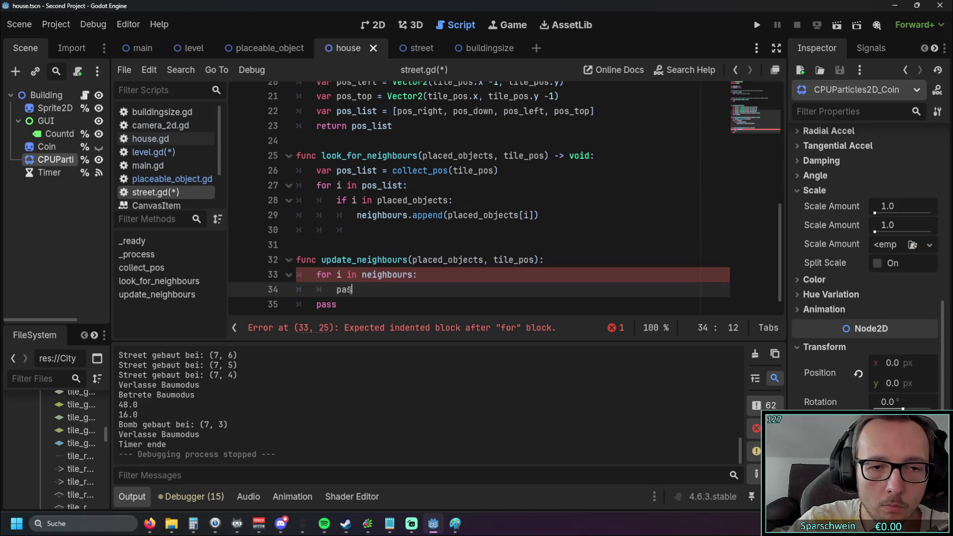
Step: Add print(neighbours) under the append line in look_for_neighbours and run the game
{"action": "left_click", "coordinate": [364, 230]}
{"action": "key", "text": "Tab"}
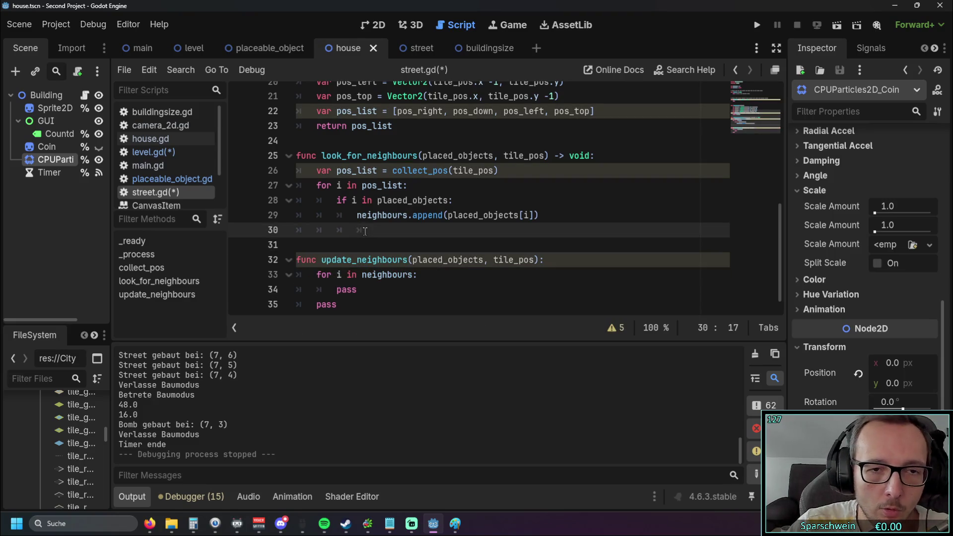
{"action": "type", "text": "print("}
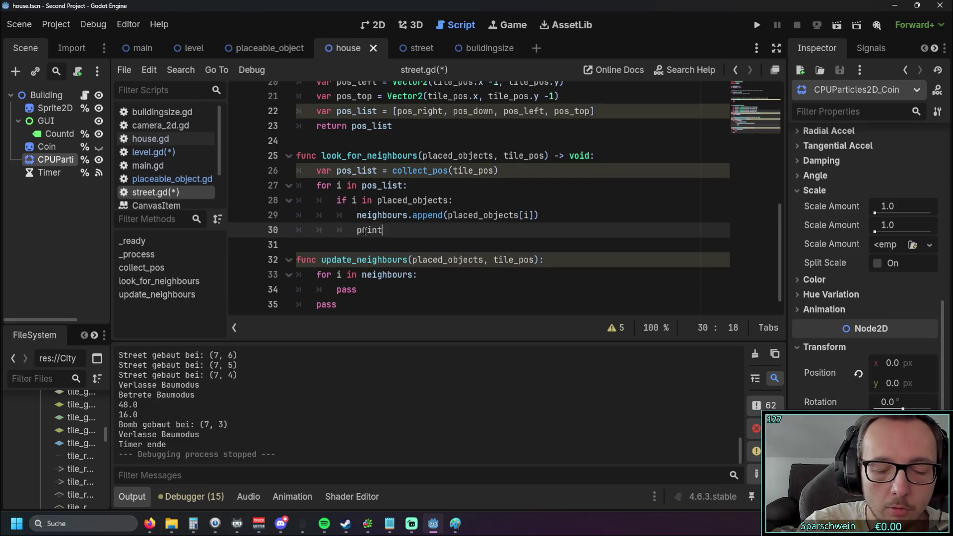
{"action": "double_click", "coordinate": [358, 216]}
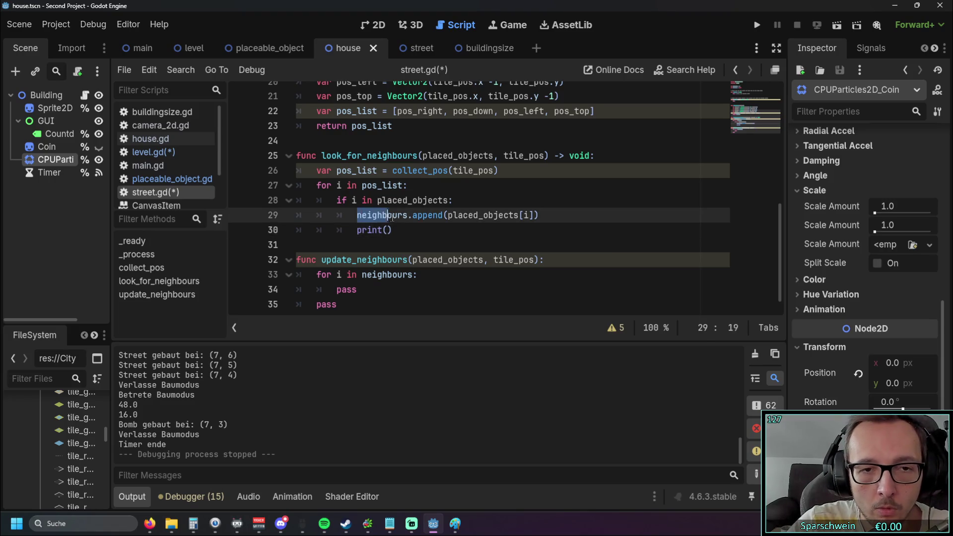
{"action": "key", "text": "ctrl+c"}
{"action": "left_click", "coordinate": [387, 230]}
{"action": "key", "text": "ctrl+v"}
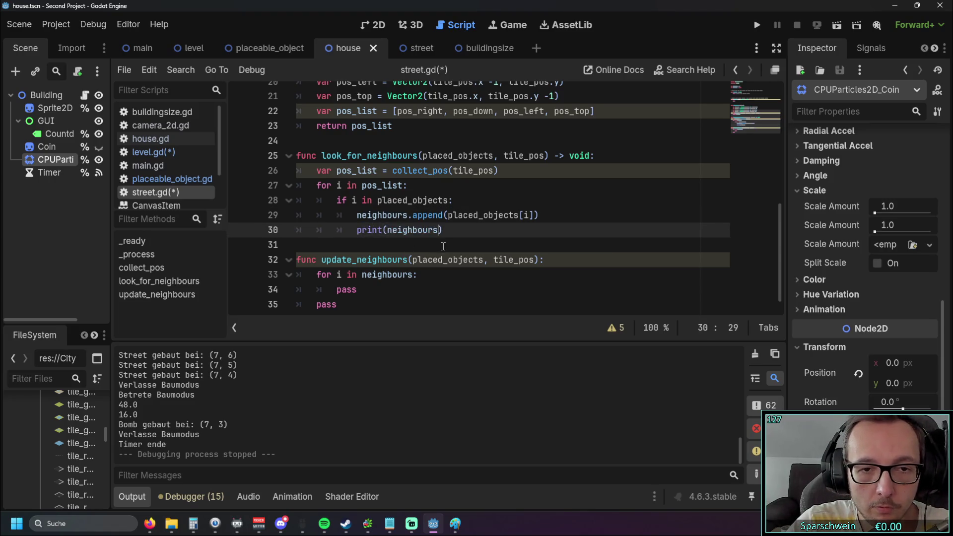
{"action": "left_click", "coordinate": [432, 245]}
{"action": "left_click", "coordinate": [758, 25]}
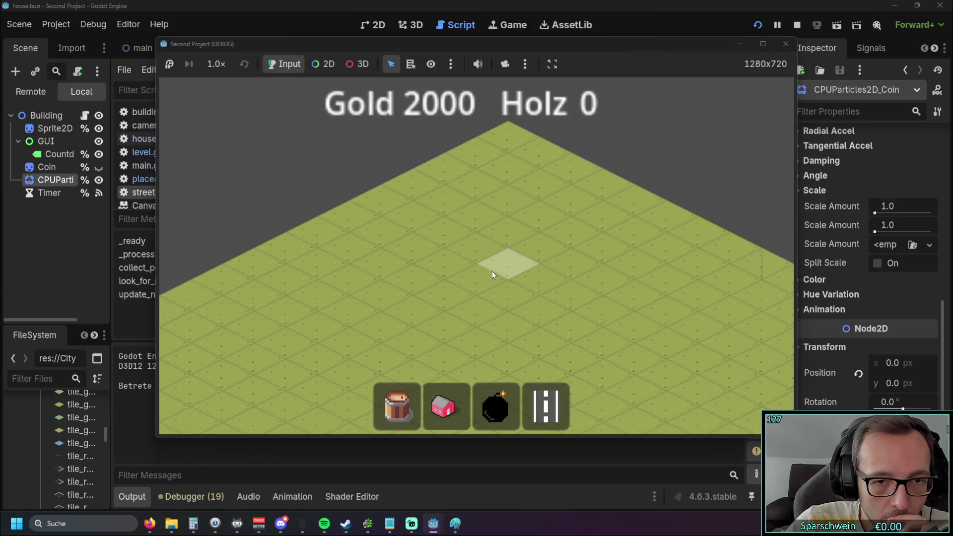
Step: Place a street tile in the running game, triggering the look_for_neighbours error at level.gd line 226
{"action": "left_click", "coordinate": [478, 279]}
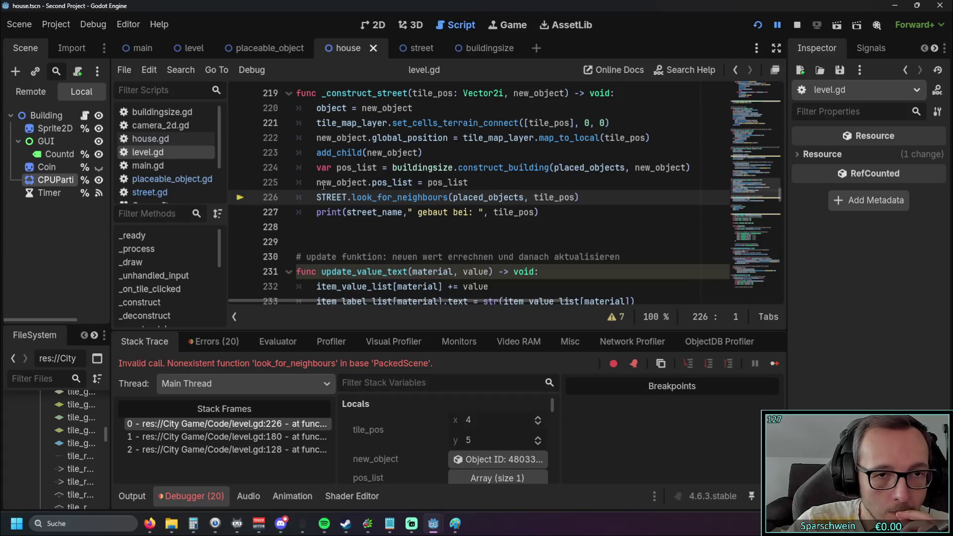
Step: Replace STREET with new_object on level.gd line 226
{"action": "left_click_drag", "start_coordinate": [513, 93], "coordinate": [566, 93]}
{"action": "key", "text": "ctrl+c"}
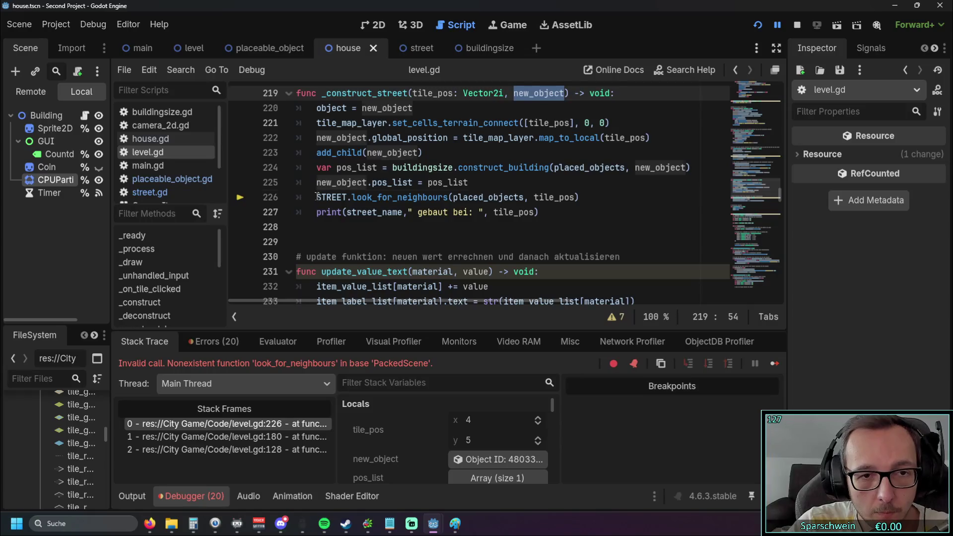
{"action": "double_click", "coordinate": [318, 197]}
{"action": "key", "text": "ctrl+v"}
{"action": "left_click", "coordinate": [392, 235]}
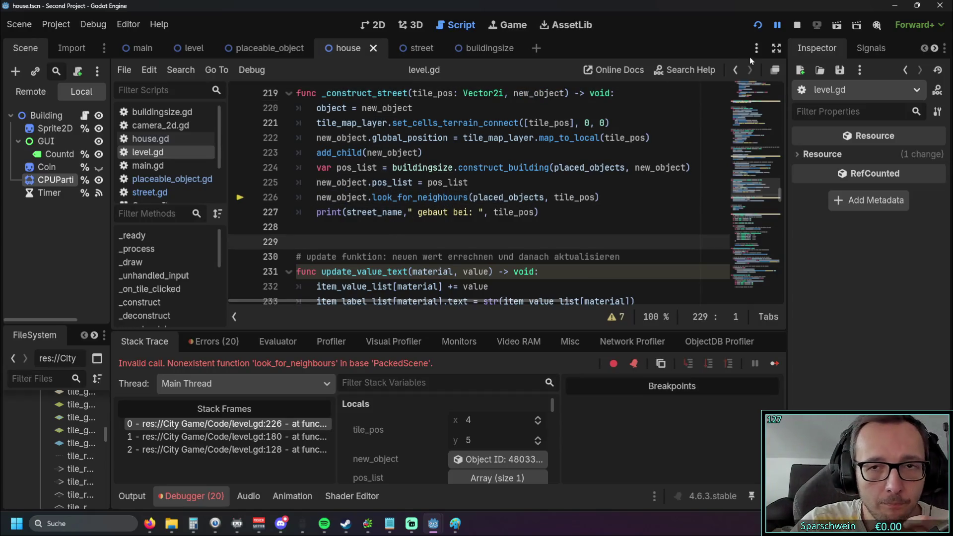
Step: Run the game, lay a straight street of eight tiles from (5,6) to (5,13), then close it
{"action": "left_click", "coordinate": [758, 24]}
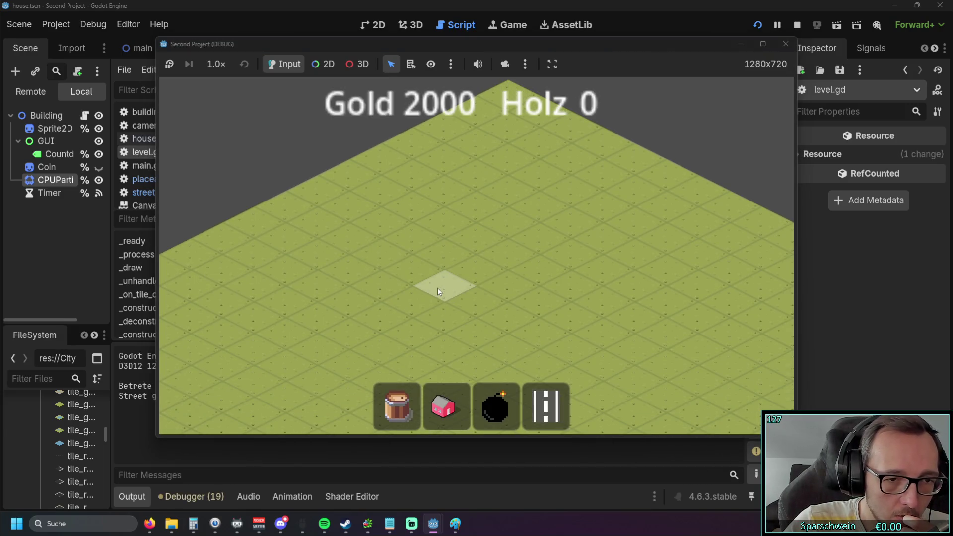
{"action": "left_click", "coordinate": [438, 287]}
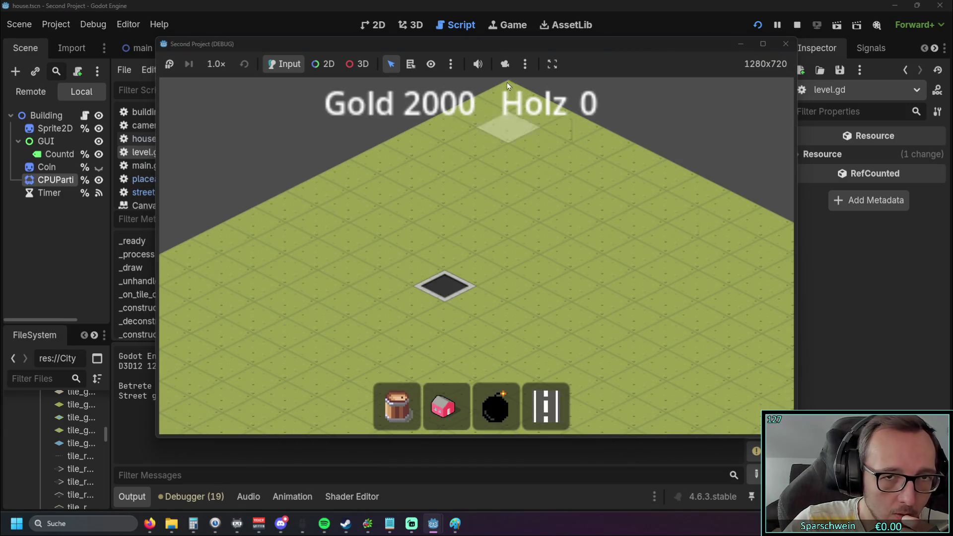
{"action": "left_click_drag", "start_coordinate": [481, 44], "coordinate": [616, 70]}
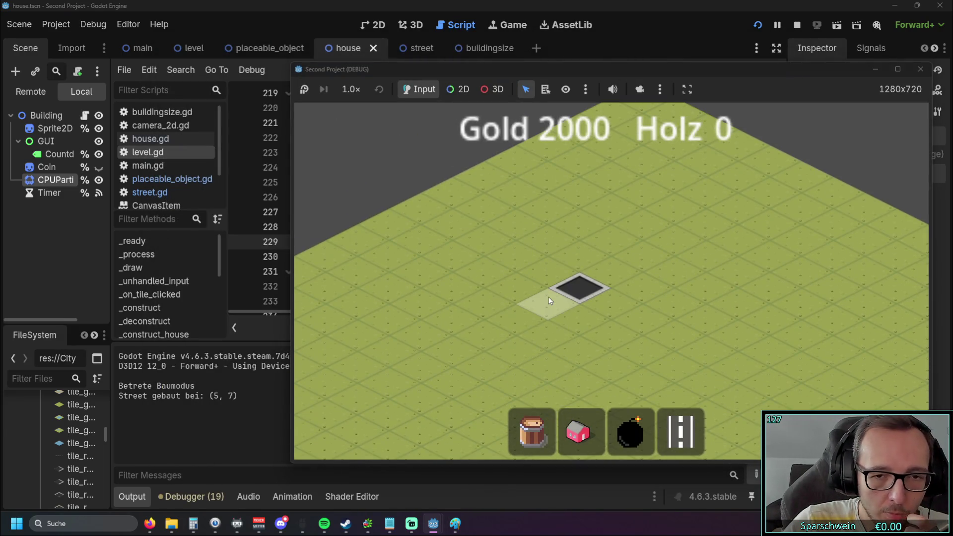
{"action": "left_click", "coordinate": [547, 303]}
{"action": "left_click_drag", "start_coordinate": [531, 318], "coordinate": [389, 383]}
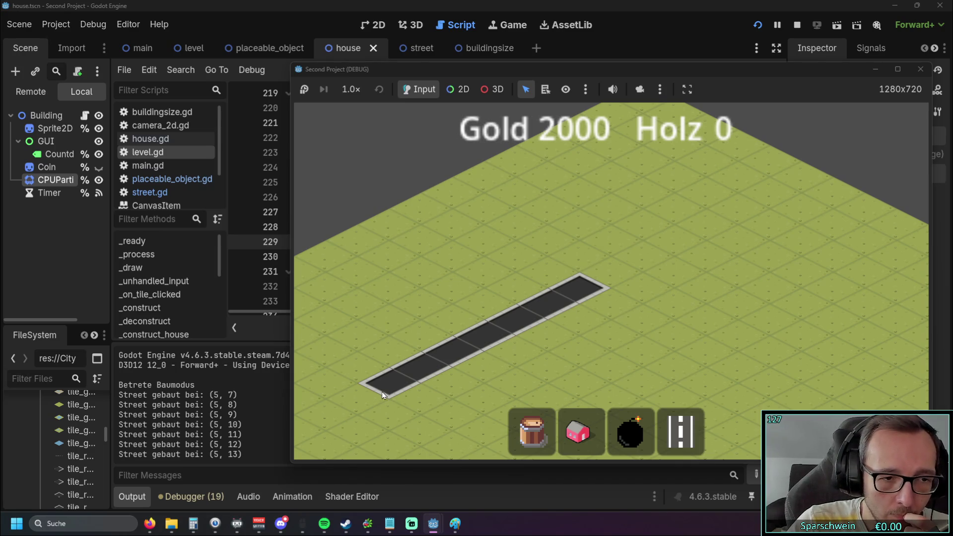
{"action": "left_click", "coordinate": [606, 273]}
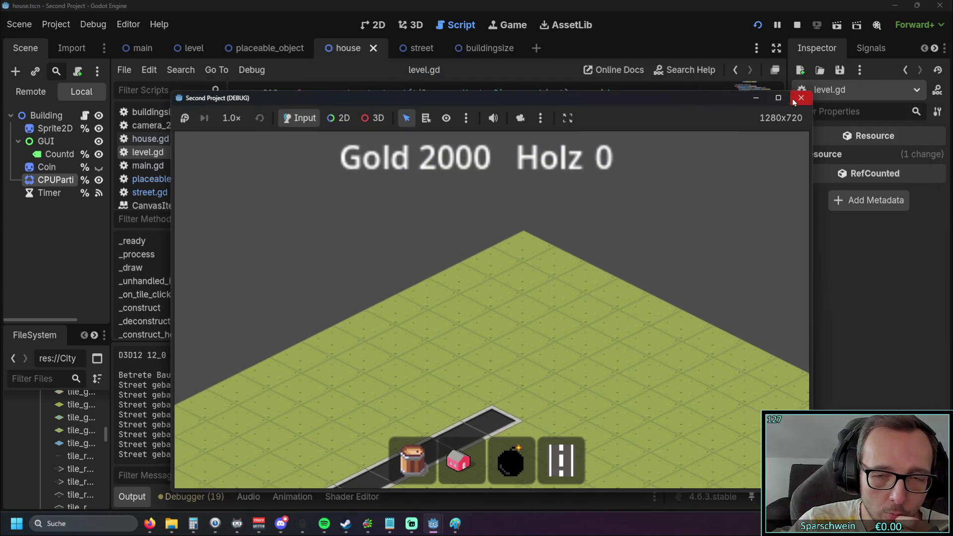
{"action": "left_click", "coordinate": [794, 95]}
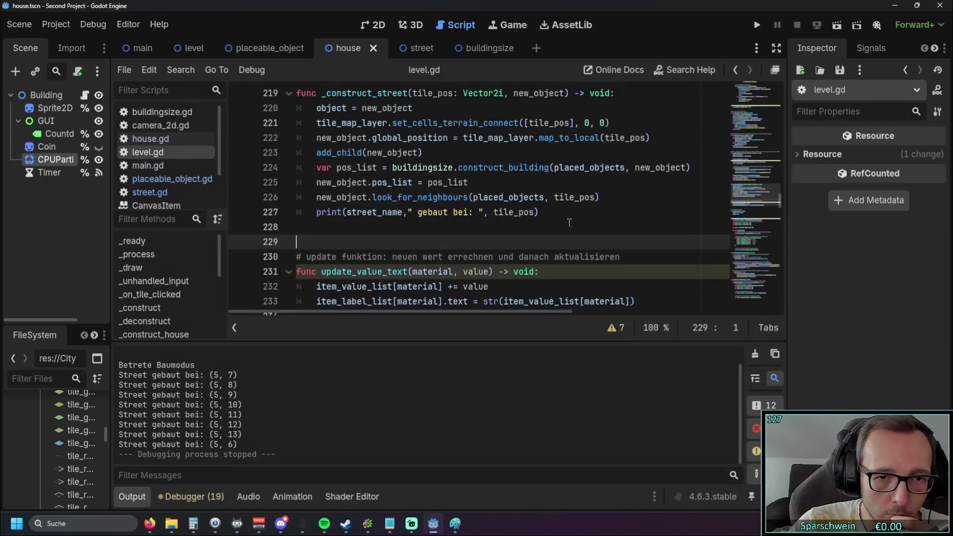
Step: Open street.gd and look through collect_pos and look_for_neighbours
{"action": "left_click", "coordinate": [417, 49]}
{"action": "left_click", "coordinate": [347, 48]}
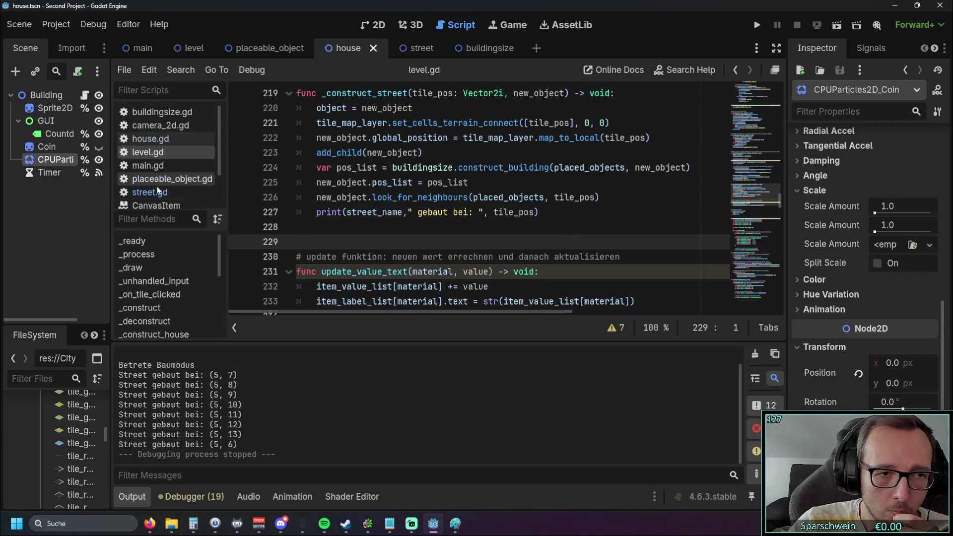
{"action": "left_click", "coordinate": [149, 192]}
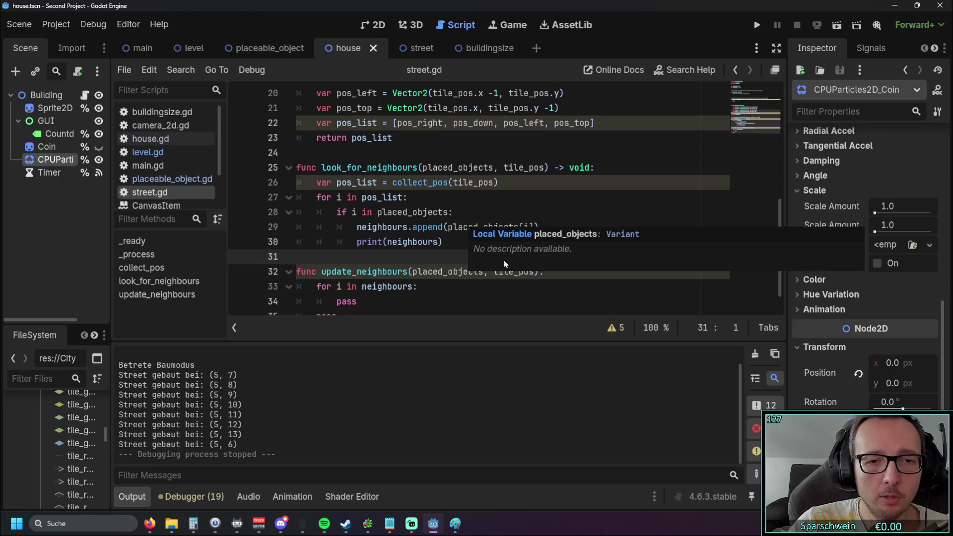
{"action": "left_click", "coordinate": [452, 238]}
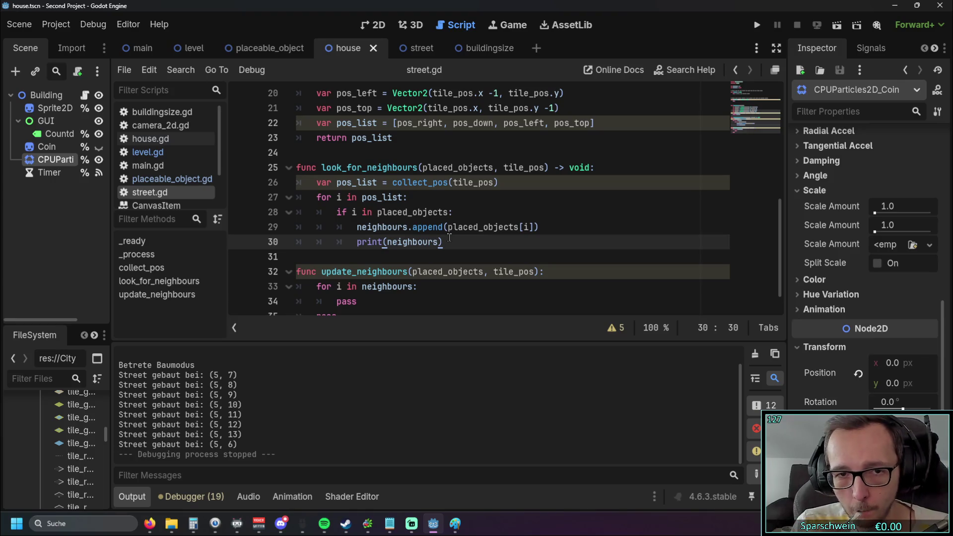
{"action": "scroll", "coordinate": [450, 237], "scroll_direction": "up", "scroll_amount": 2}
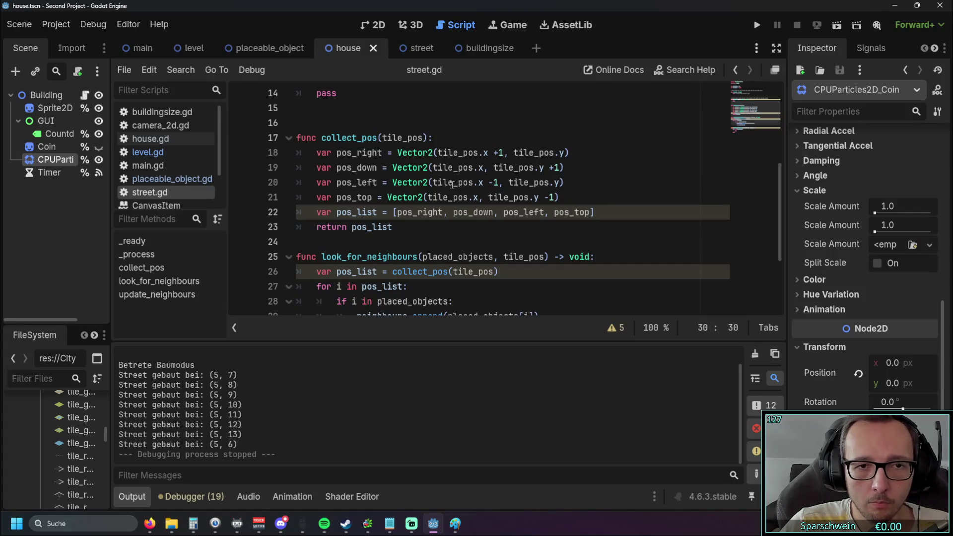
{"action": "scroll", "coordinate": [453, 199], "scroll_direction": "down", "scroll_amount": 2}
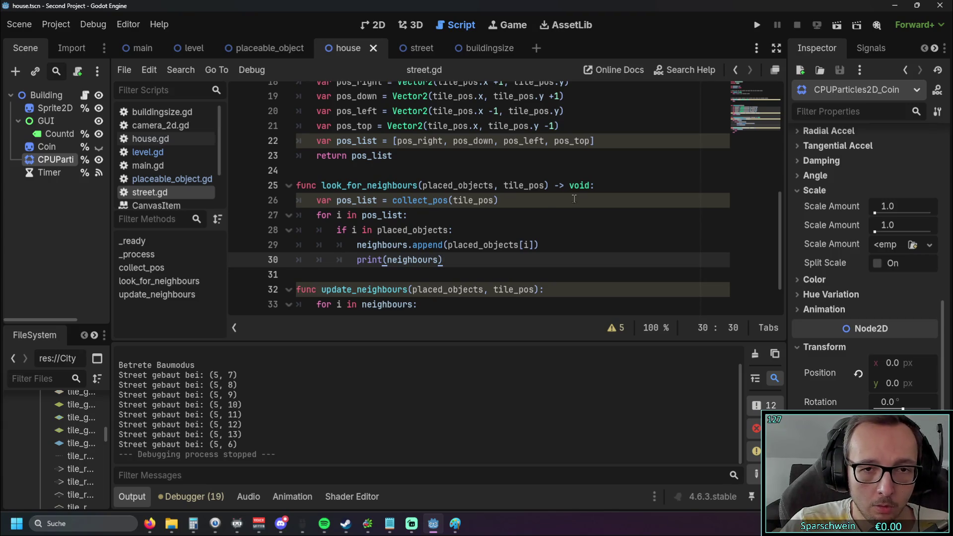
{"action": "left_click", "coordinate": [596, 188]}
Step: Add print("looking") at the top of look_for_neighbours, fixing the misspelled text
{"action": "key", "text": "Return"}
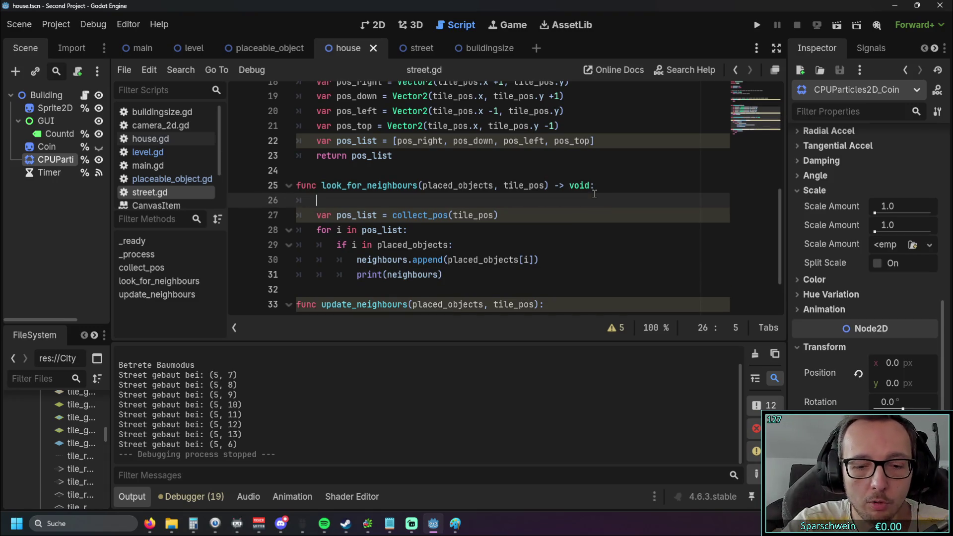
{"action": "type", "text": "print"}
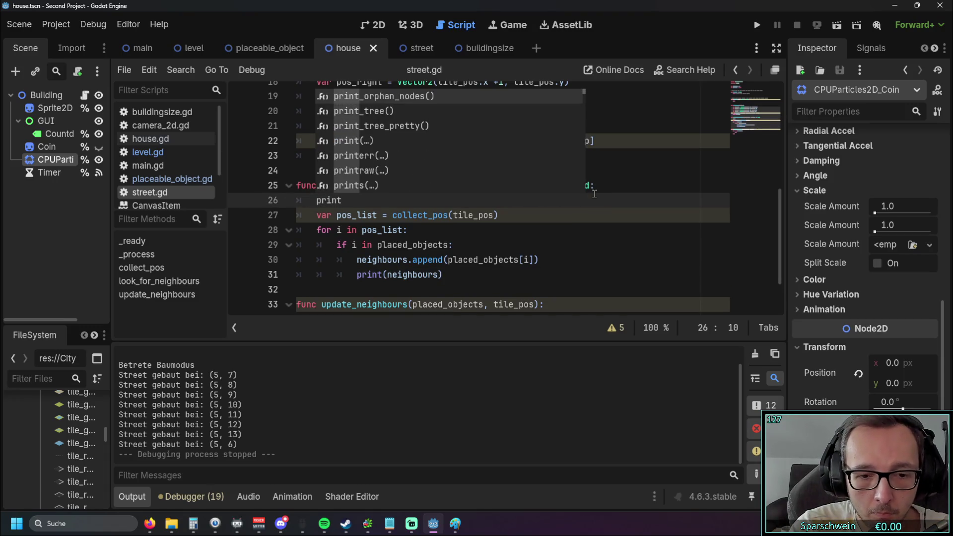
{"action": "type", "text": "("}
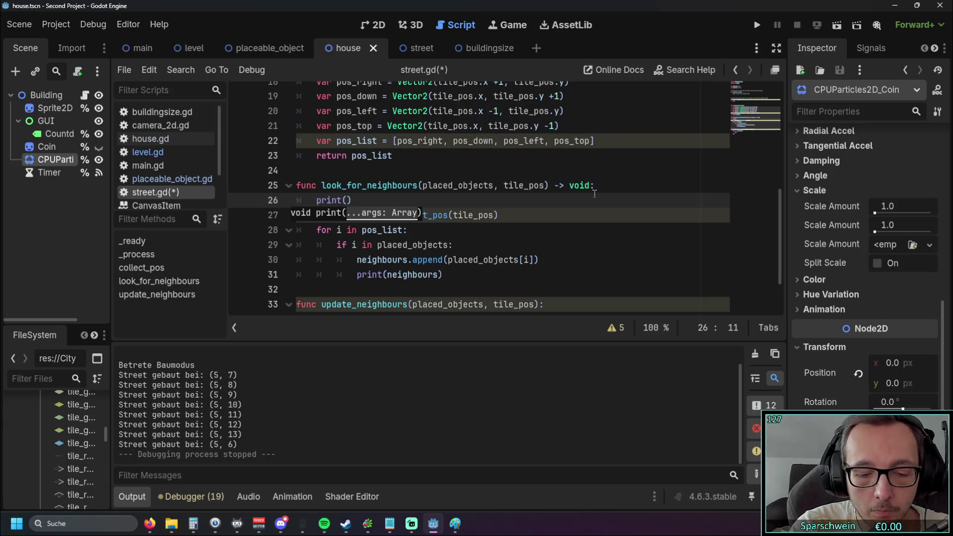
{"action": "type", "text": "\"in street"}
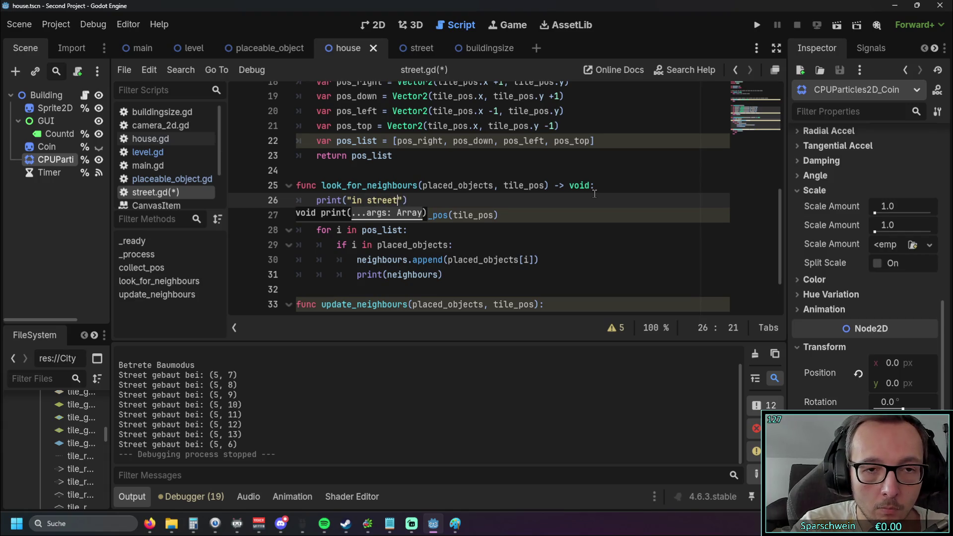
{"action": "key", "text": "BackSpace"}
{"action": "key", "text": "BackSpace"}
{"action": "key", "text": "BackSpace"}
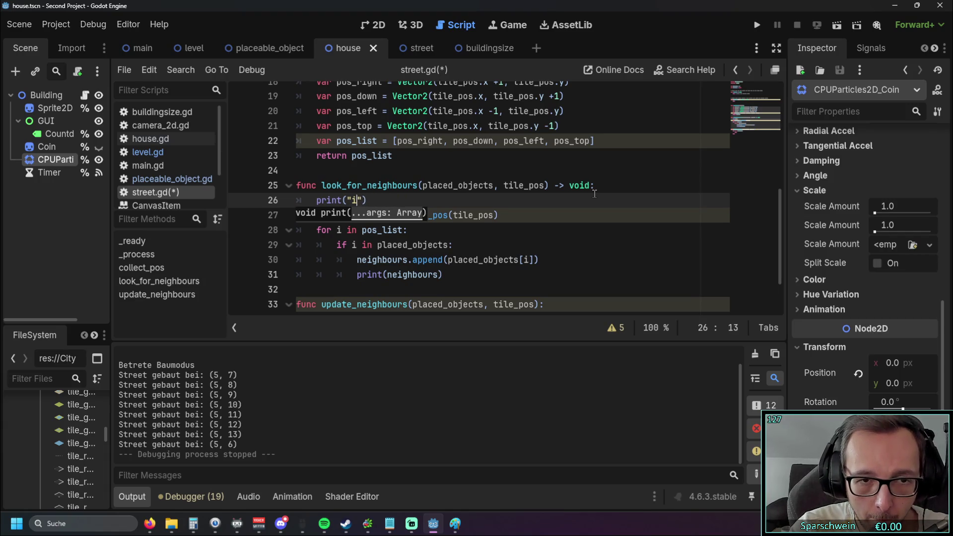
{"action": "type", "text": "loo"}
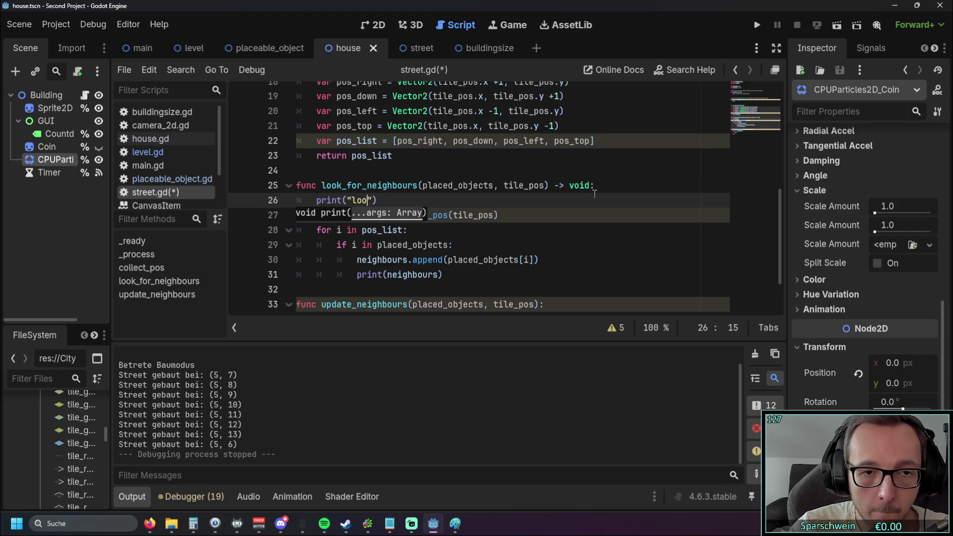
{"action": "type", "text": "ckning"}
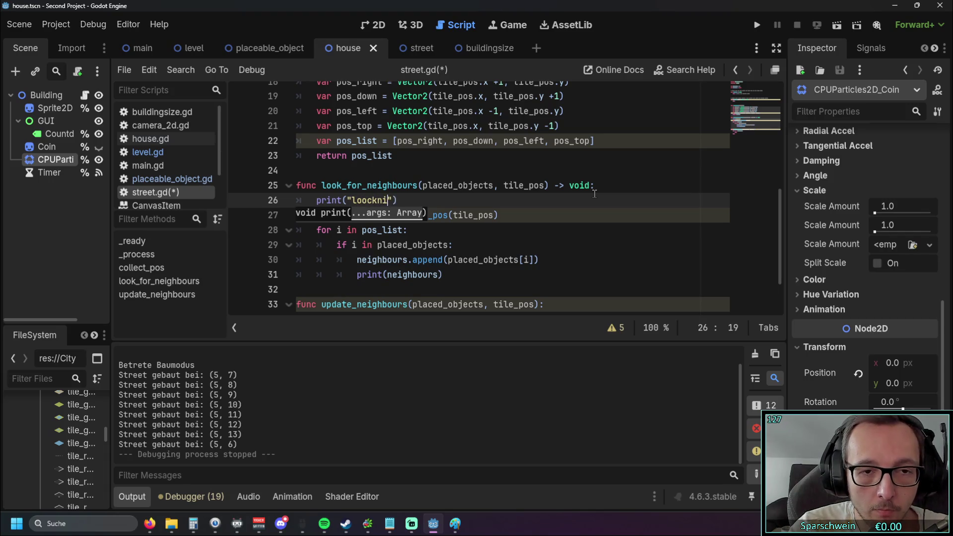
{"action": "left_click", "coordinate": [372, 200]}
{"action": "key", "text": "BackSpace"}
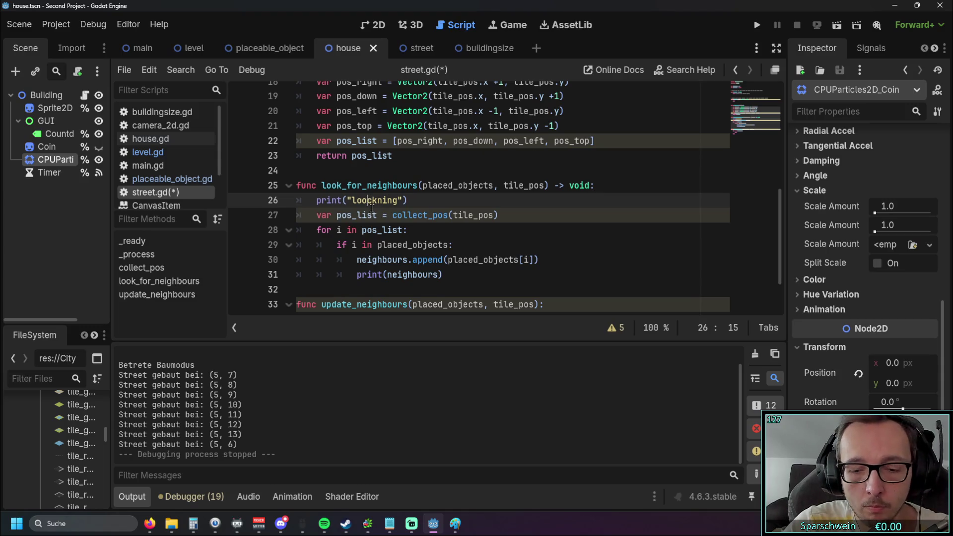
{"action": "key", "text": "End"}
{"action": "left_click", "coordinate": [375, 200]}
{"action": "key", "text": "Delete"}
{"action": "key", "text": "End"}
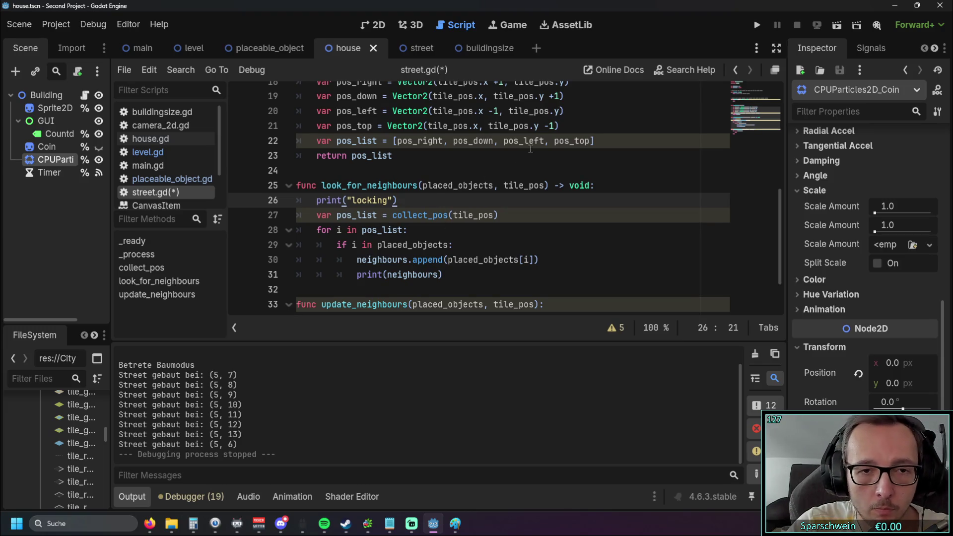
{"action": "left_click", "coordinate": [379, 200]}
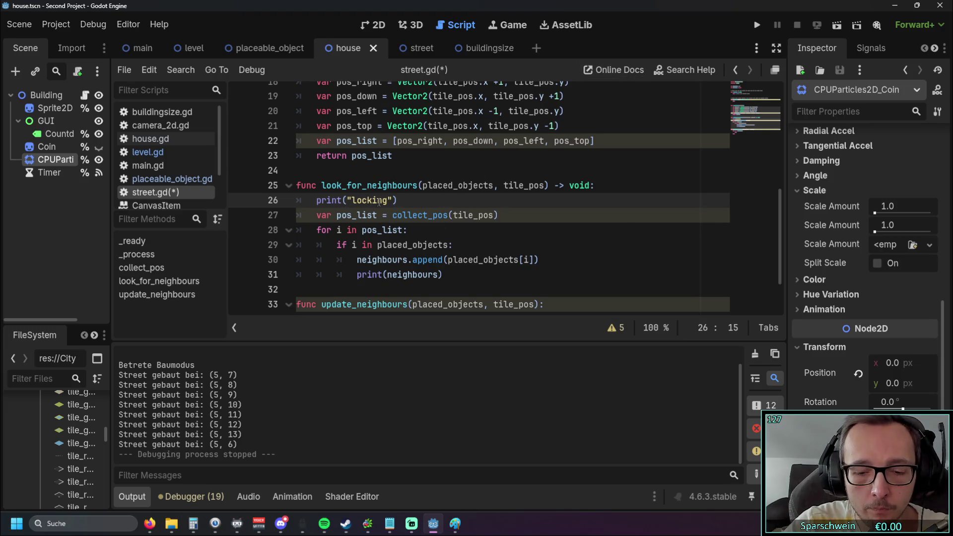
{"action": "type", "text": "o"}
{"action": "left_click", "coordinate": [446, 170]}
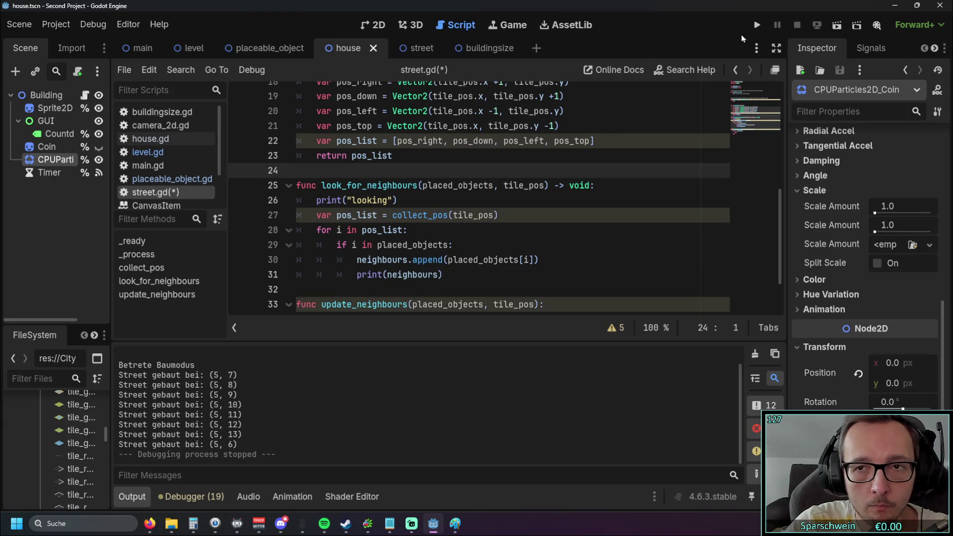
Step: Run the game and build a street at (5, 7) to log "looking", then close it
{"action": "left_click", "coordinate": [751, 27]}
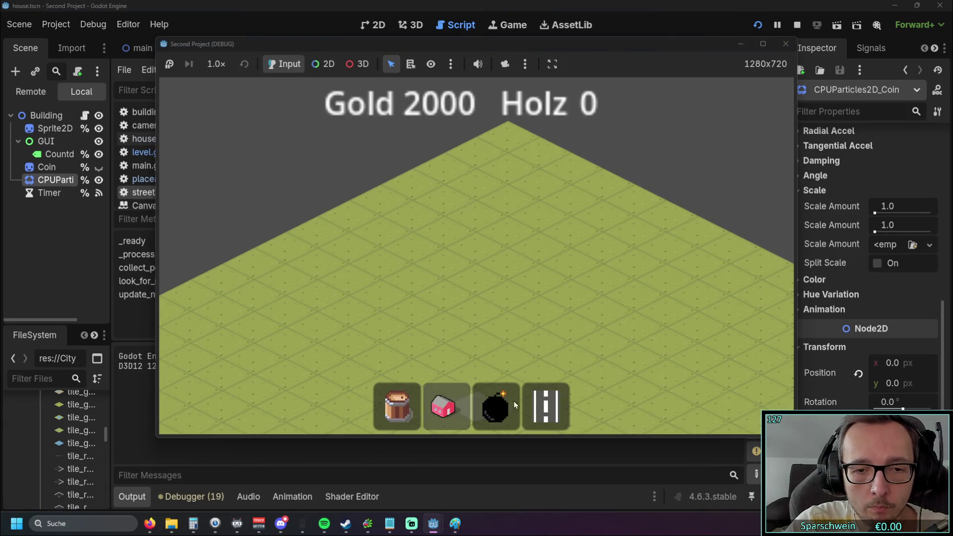
{"action": "left_click", "coordinate": [430, 326]}
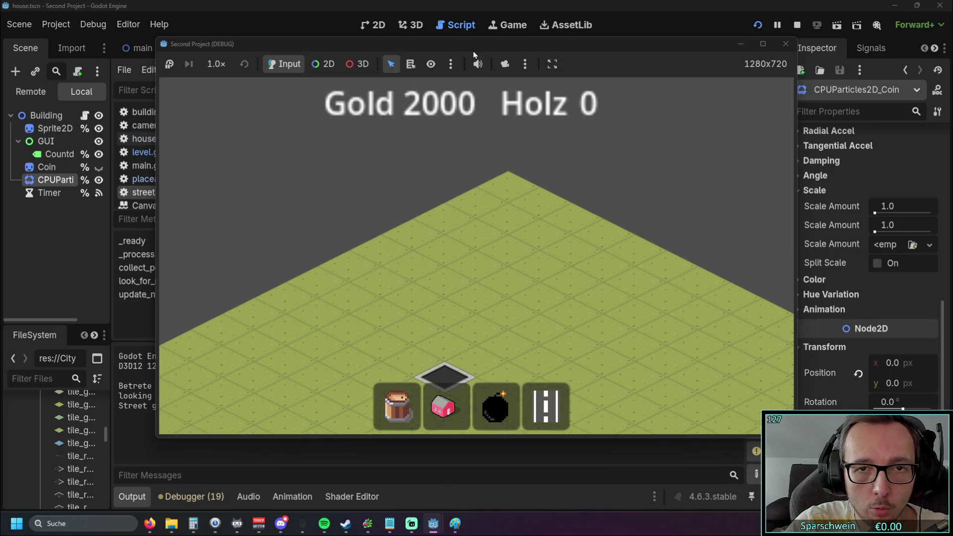
{"action": "left_click", "coordinate": [766, 43]}
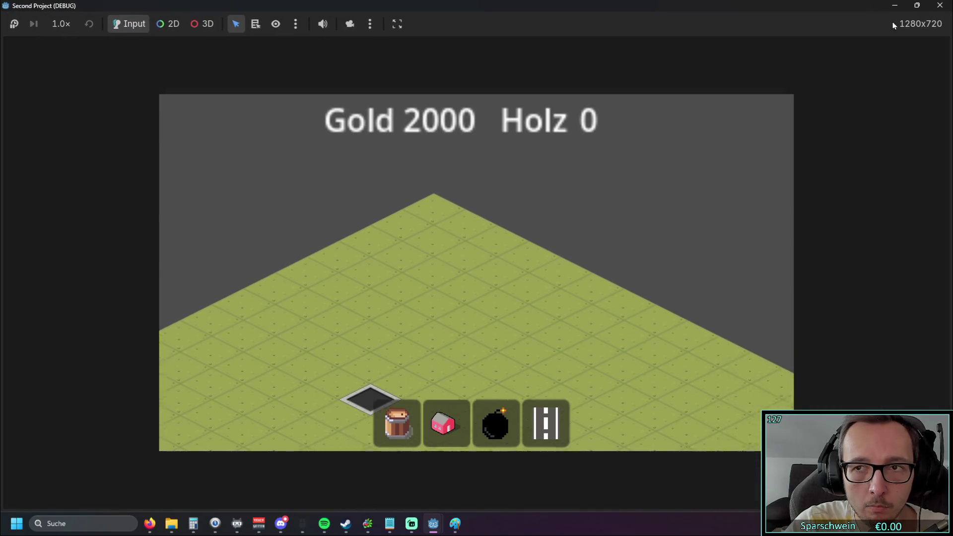
{"action": "left_click", "coordinate": [938, 9]}
{"action": "left_click", "coordinate": [411, 229]}
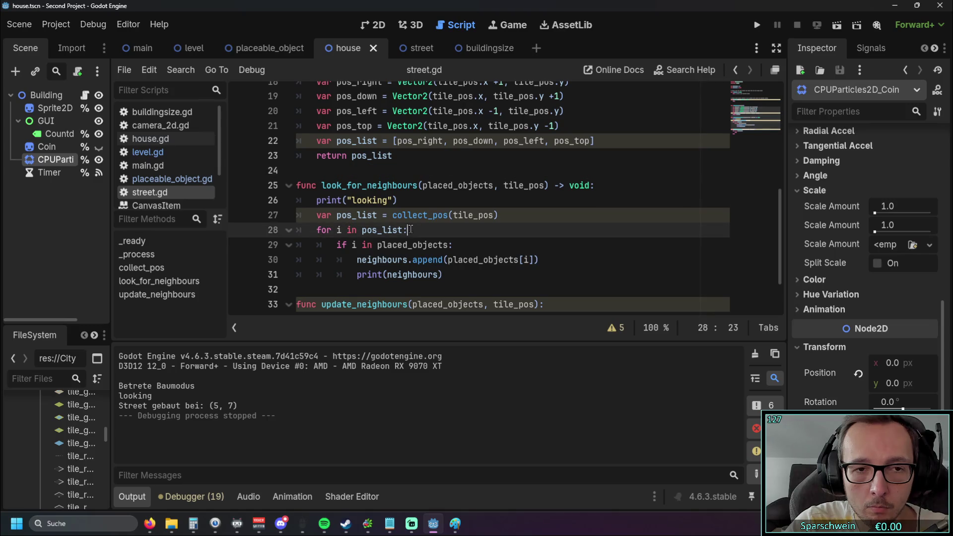
Step: Move print("looking") from line 26 into the body of the pos_list loop
{"action": "scroll", "coordinate": [410, 229], "scroll_direction": "down", "scroll_amount": 1}
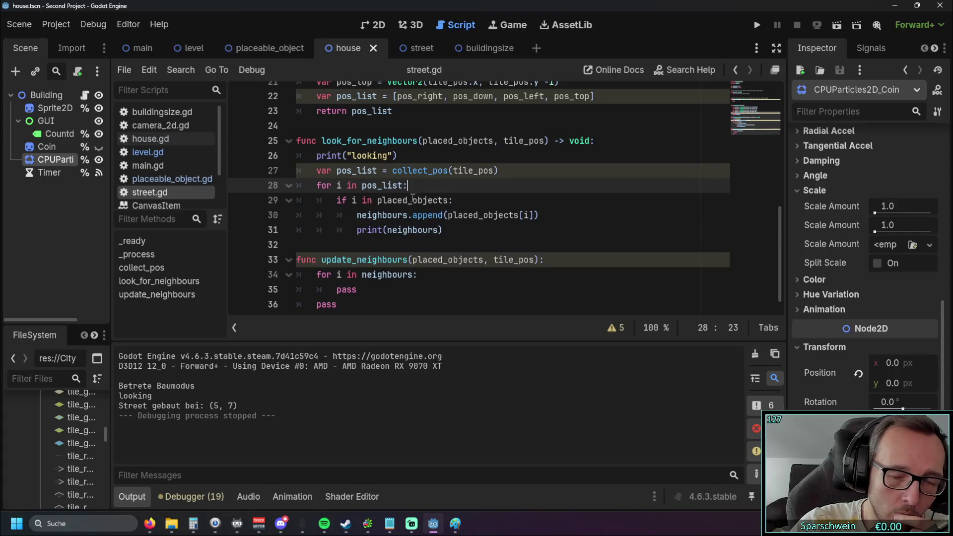
{"action": "key", "text": "Return"}
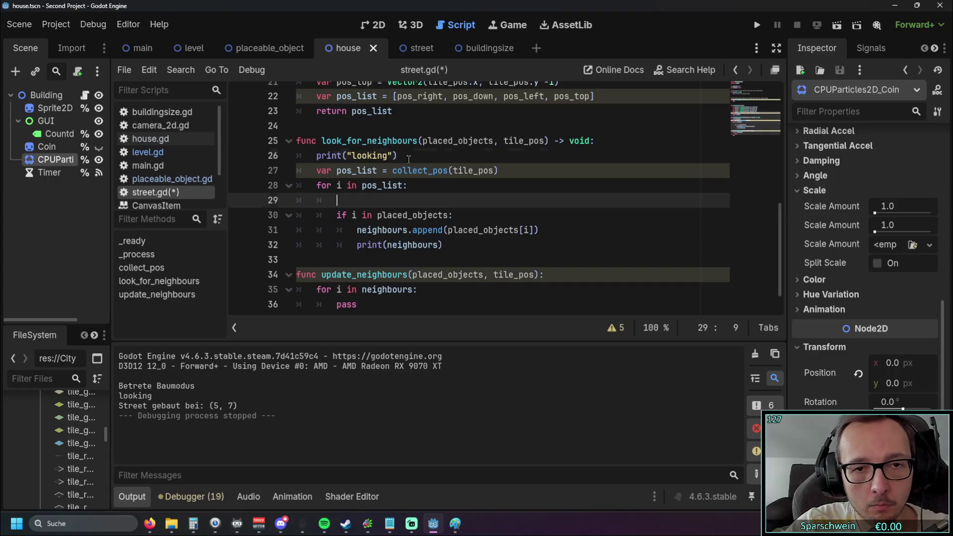
{"action": "left_click_drag", "start_coordinate": [399, 155], "coordinate": [266, 156]}
{"action": "key", "text": "ctrl+x"}
{"action": "left_click", "coordinate": [348, 200]}
{"action": "key", "text": "ctrl+v"}
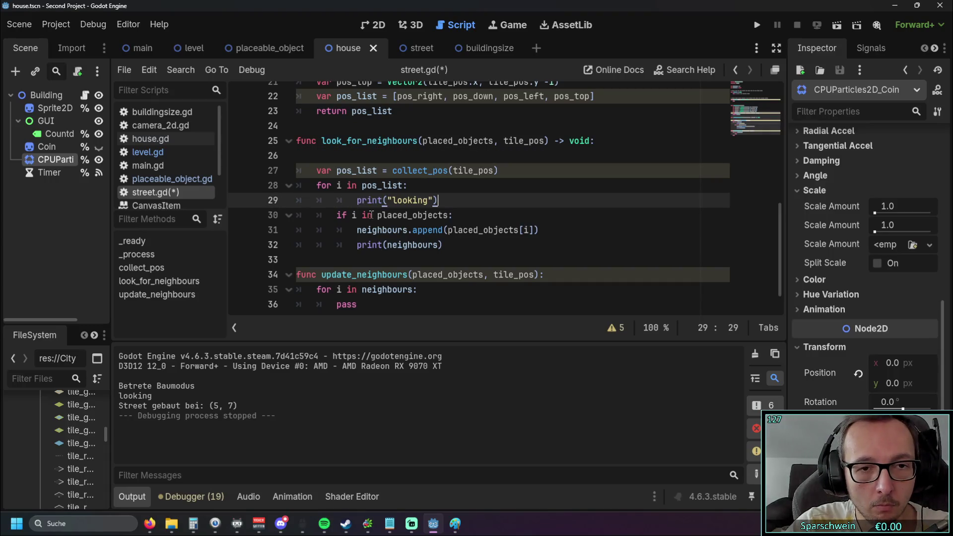
{"action": "key", "text": "Home"}
{"action": "key", "text": "shift+Tab"}
{"action": "left_click", "coordinate": [464, 217]}
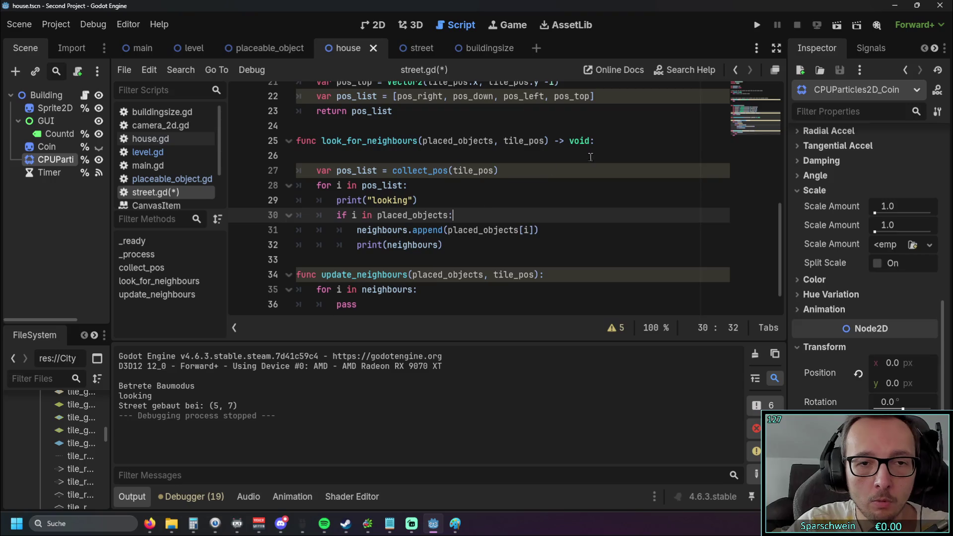
Step: Run the game and build streets at (3, 6) and (5, 8), each logging "looking" four times
{"action": "left_click", "coordinate": [760, 28]}
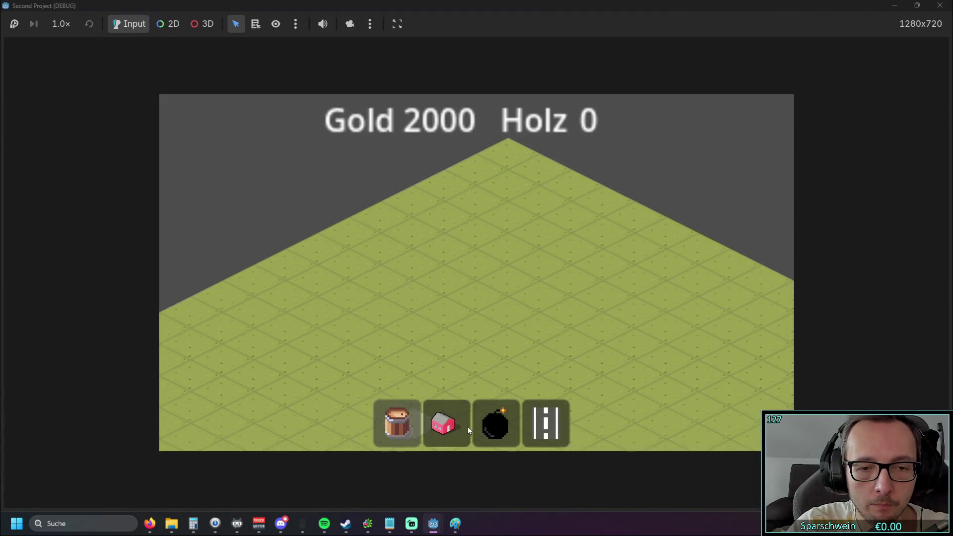
{"action": "left_click_drag", "start_coordinate": [538, 6], "coordinate": [533, 42]}
{"action": "mouse_move", "coordinate": [408, 41]}
{"action": "left_mouse_down"}
{"action": "mouse_move", "coordinate": [545, 49]}
{"action": "mouse_move", "coordinate": [534, 43]}
{"action": "left_mouse_up"}
{"action": "left_click", "coordinate": [670, 408]}
{"action": "key", "text": "s"}
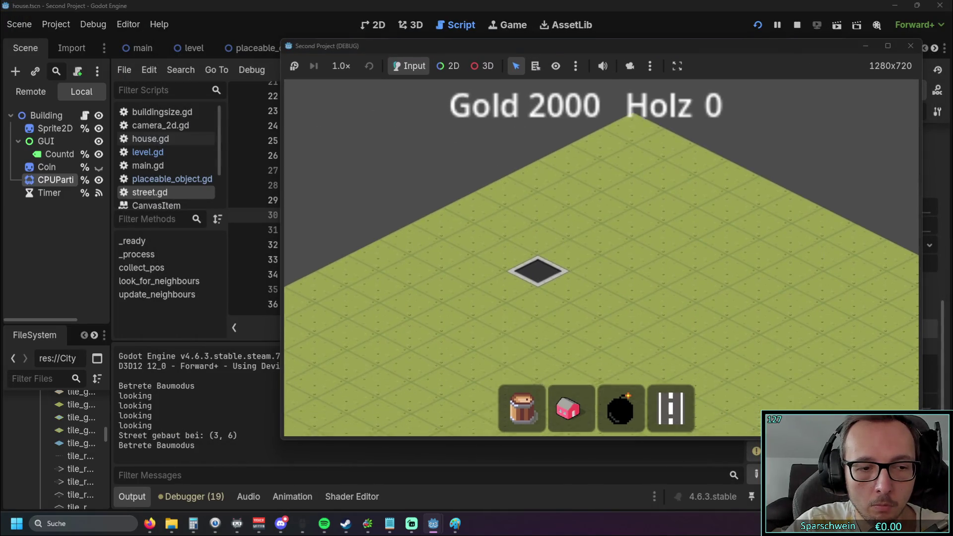
{"action": "left_click", "coordinate": [528, 247]}
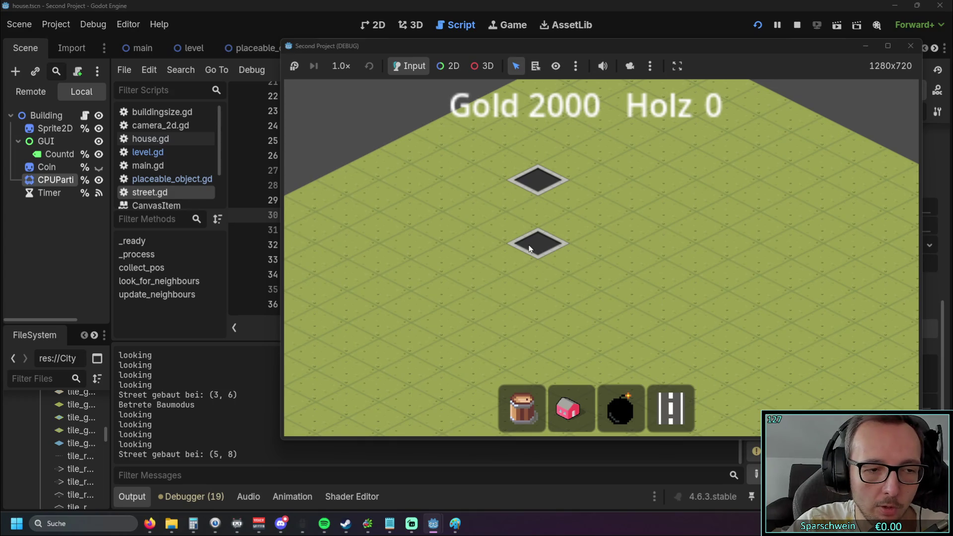
{"action": "left_click", "coordinate": [910, 46]}
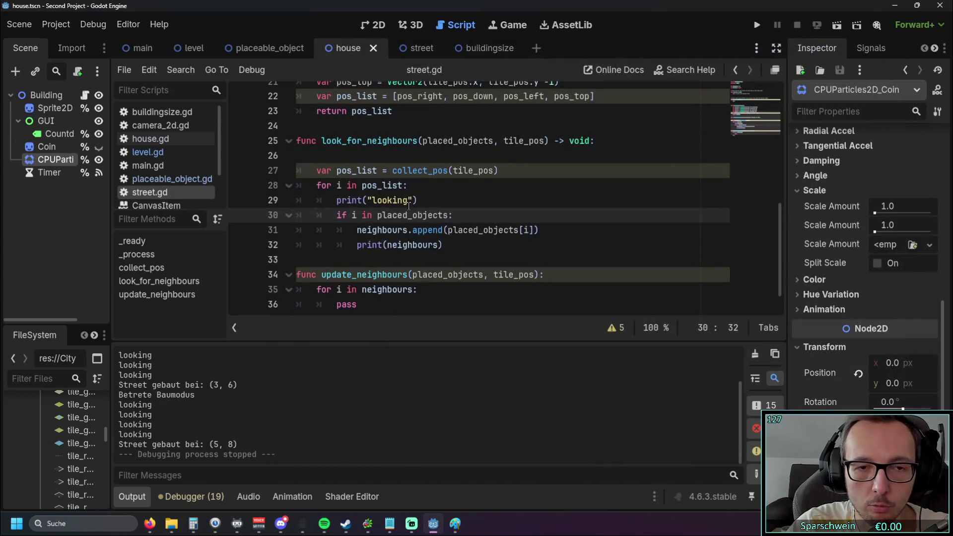
Step: Delete the empty line at the start of look_for_neighbours
{"action": "double_click", "coordinate": [366, 186]}
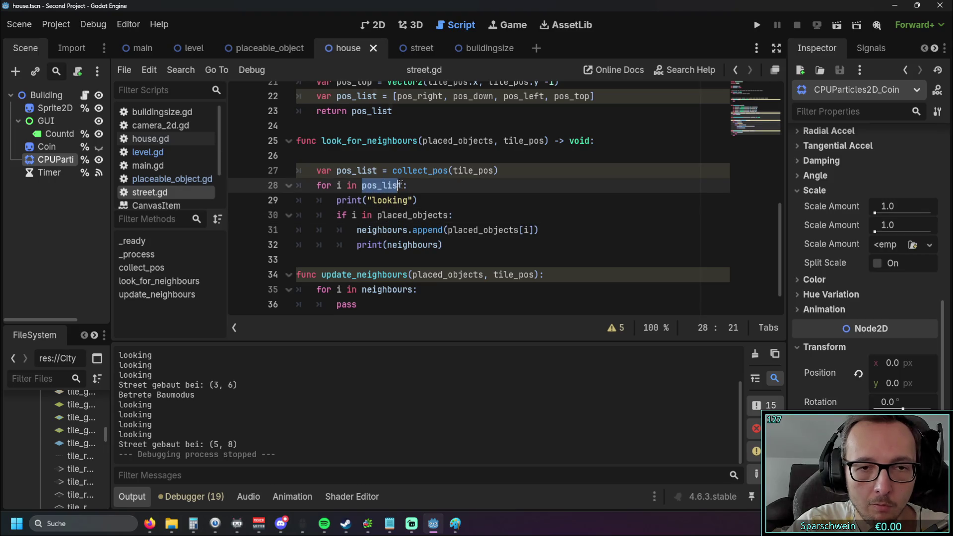
{"action": "left_click", "coordinate": [436, 201]}
{"action": "left_click_drag", "start_coordinate": [436, 201], "coordinate": [263, 200]}
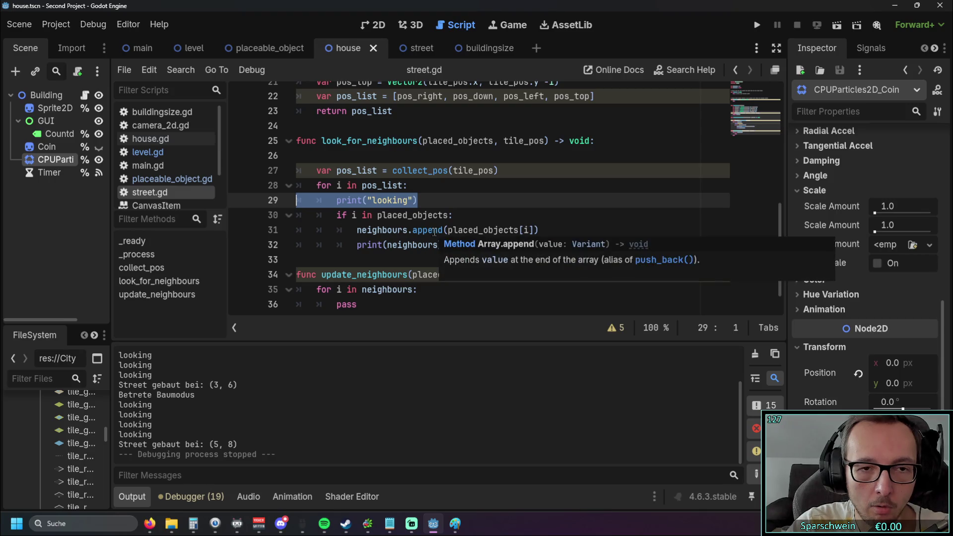
{"action": "mouse_move", "coordinate": [360, 247]}
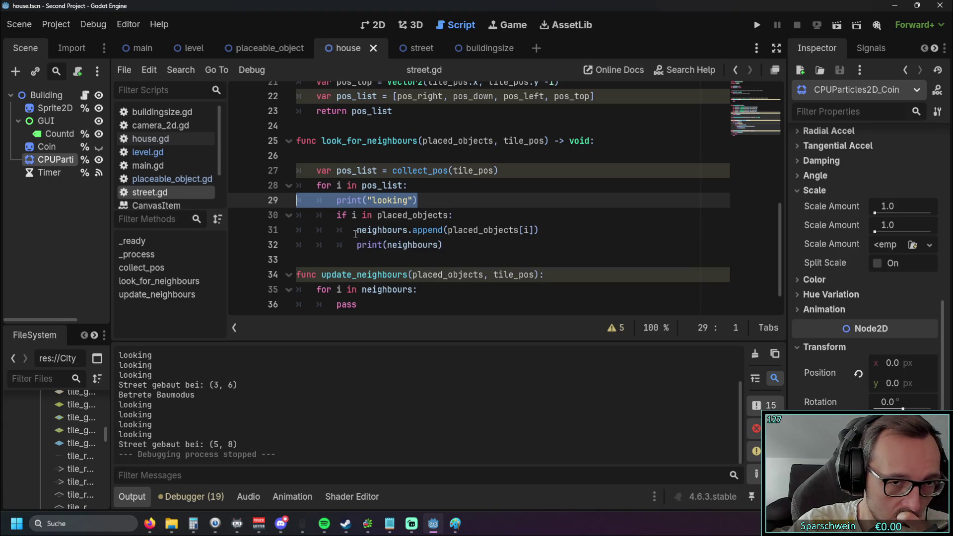
{"action": "left_click", "coordinate": [343, 157]}
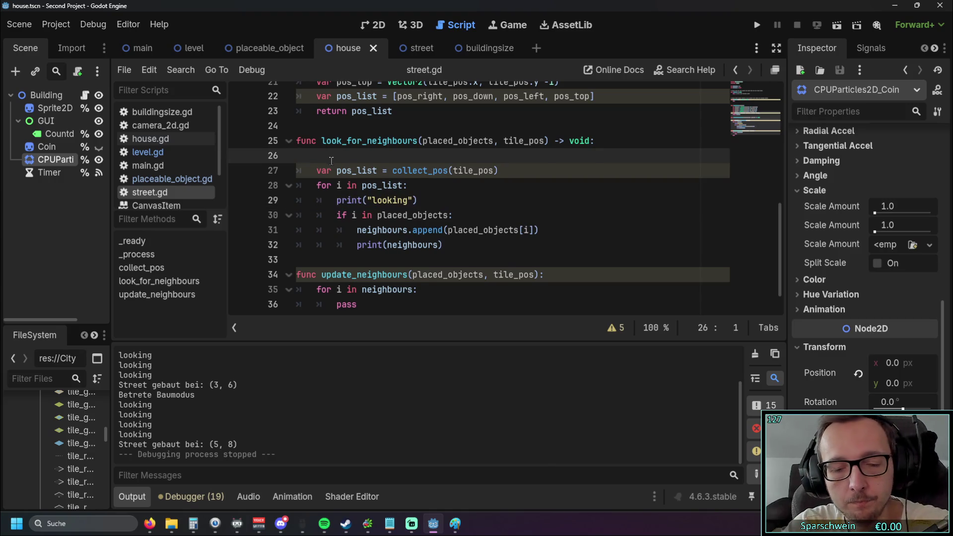
{"action": "key", "text": "BackSpace"}
{"action": "left_click", "coordinate": [332, 215]}
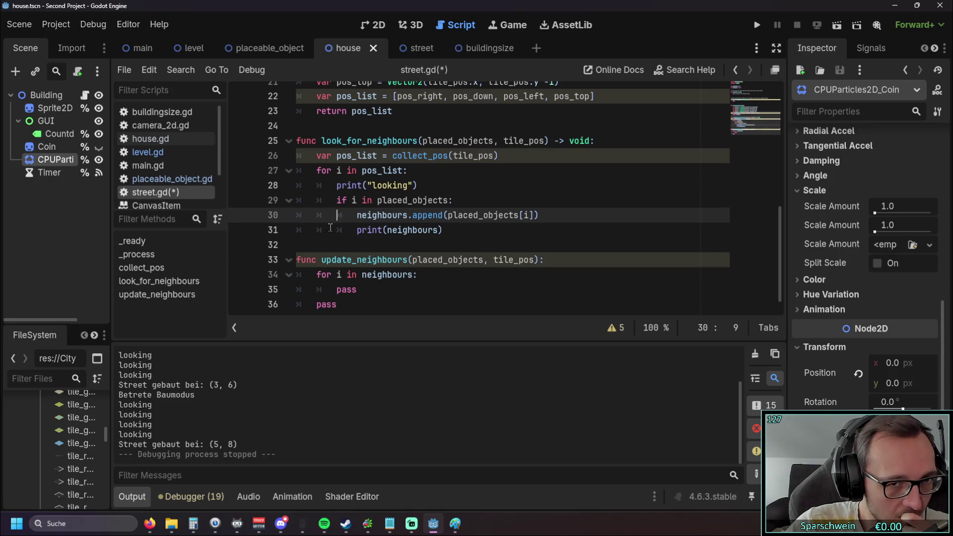
Step: Append .has(i) to placed_objects in the neighbour if check and run the game
{"action": "scroll", "coordinate": [331, 227], "scroll_direction": "up", "scroll_amount": 1}
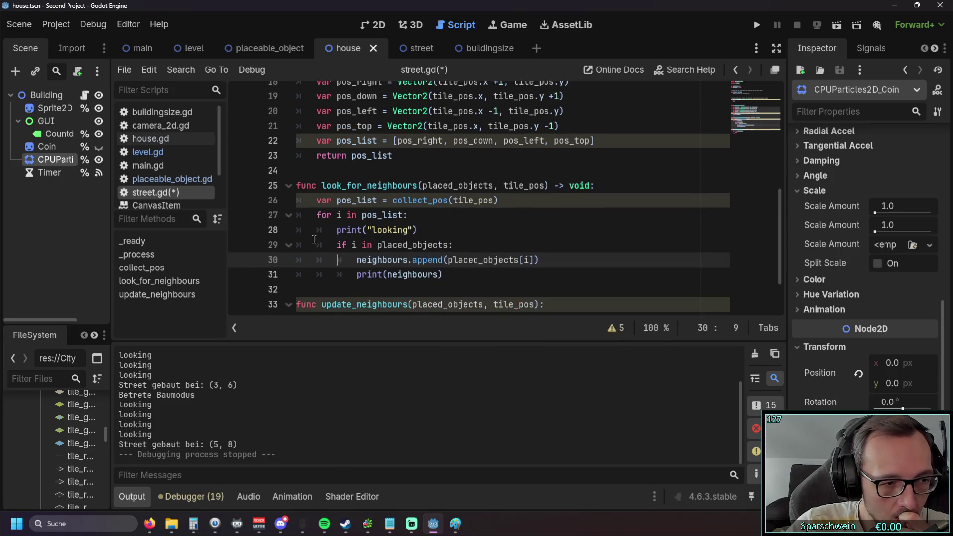
{"action": "left_click", "coordinate": [448, 245]}
{"action": "type", "text": ".has"}
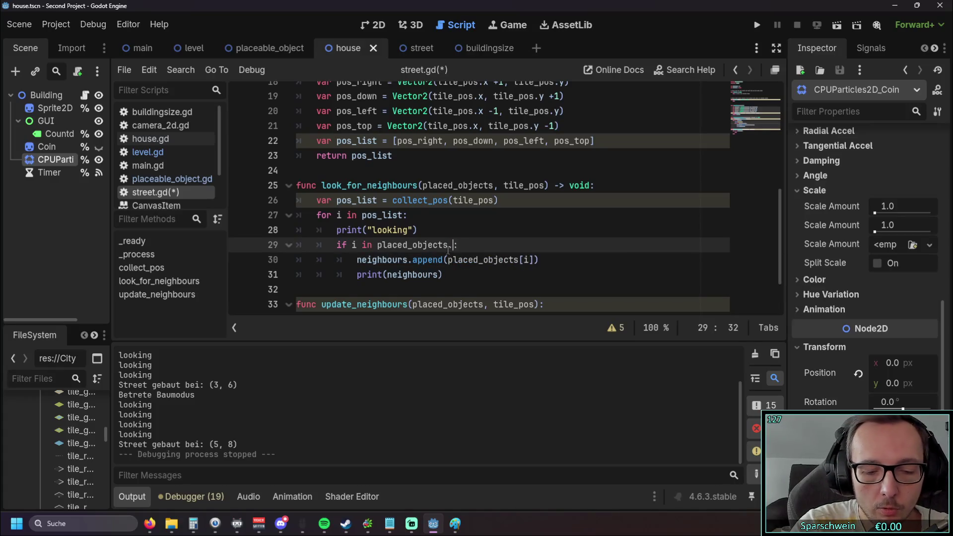
{"action": "type", "text": "("}
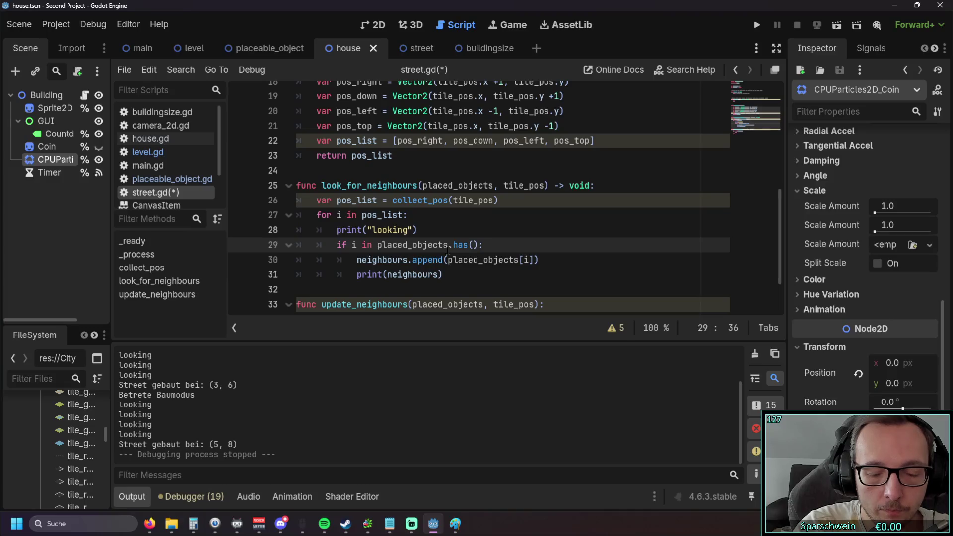
{"action": "type", "text": "i"}
{"action": "left_click", "coordinate": [475, 222]}
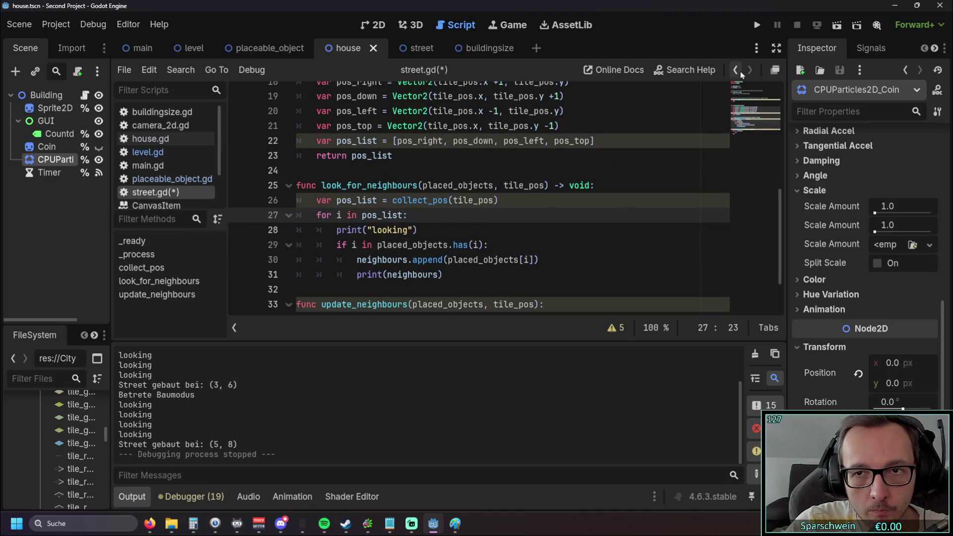
{"action": "left_click", "coordinate": [756, 27]}
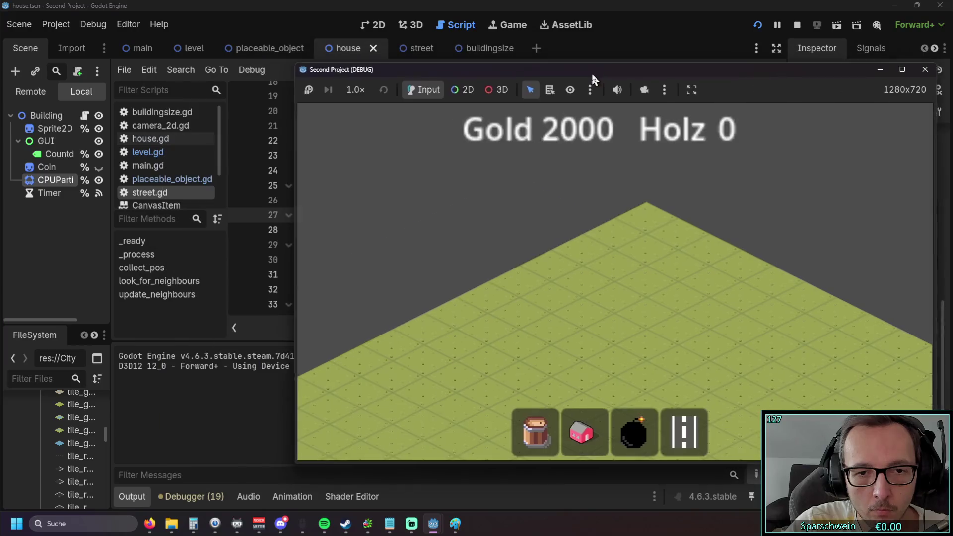
Step: Return to the editor to inspect the Vector2-versus-bool 'in' error and the collect_pos code
{"action": "left_click", "coordinate": [546, 344]}
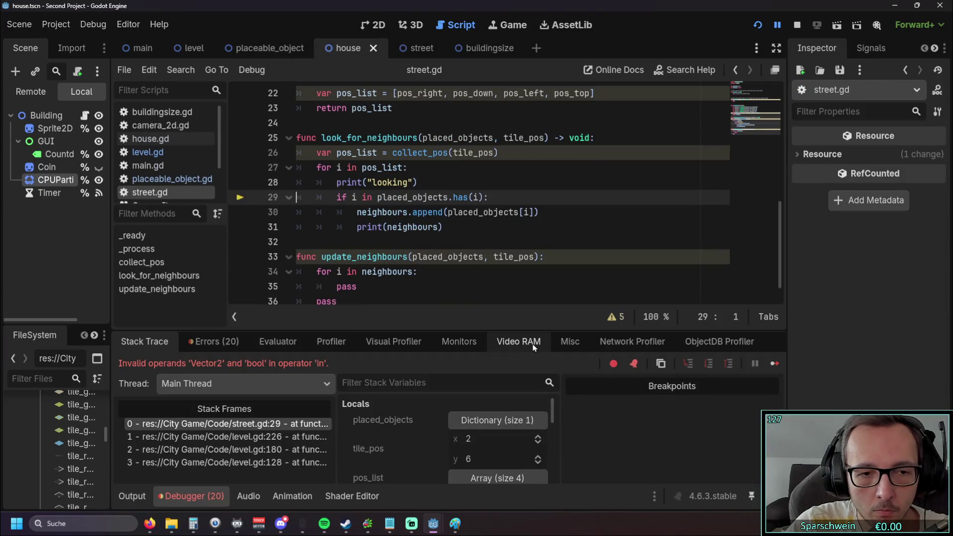
{"action": "mouse_move", "coordinate": [417, 232]}
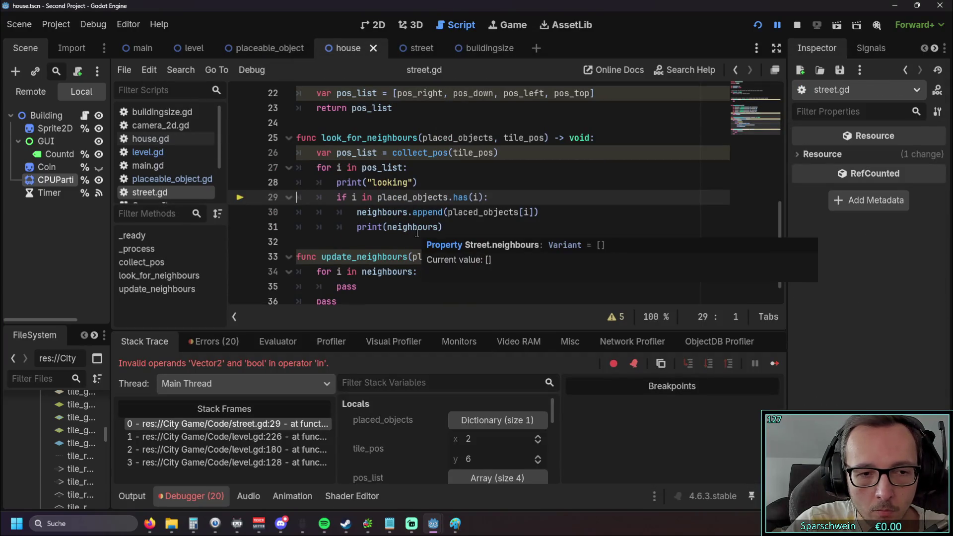
{"action": "scroll", "coordinate": [417, 209], "scroll_direction": "up", "scroll_amount": 2}
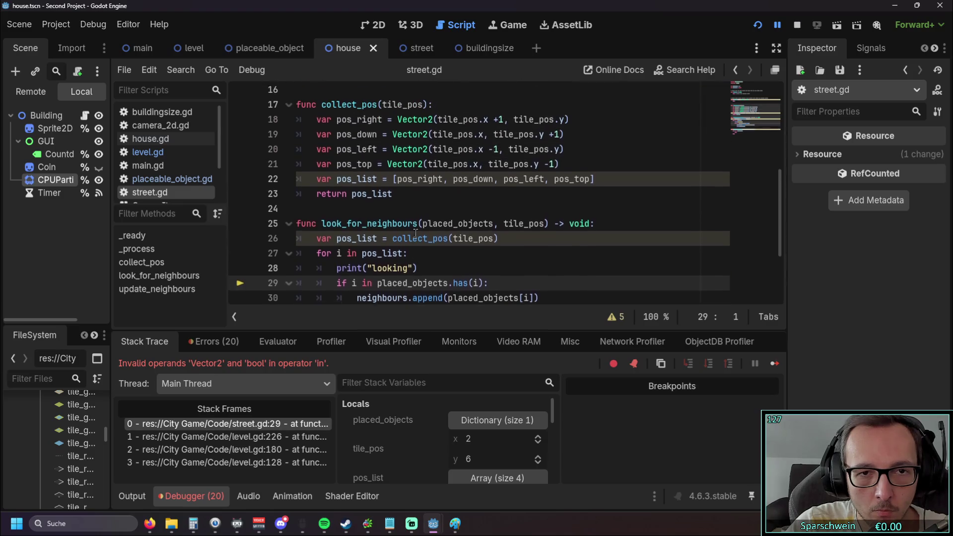
{"action": "left_click", "coordinate": [433, 122]}
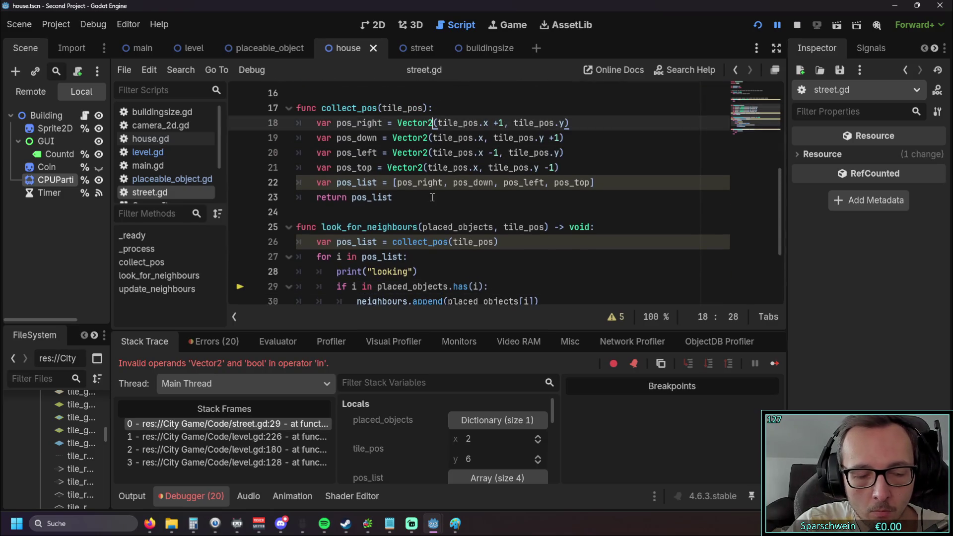
{"action": "scroll", "coordinate": [432, 198], "scroll_direction": "down", "scroll_amount": 3}
{"action": "scroll", "coordinate": [433, 198], "scroll_direction": "up", "scroll_amount": 1}
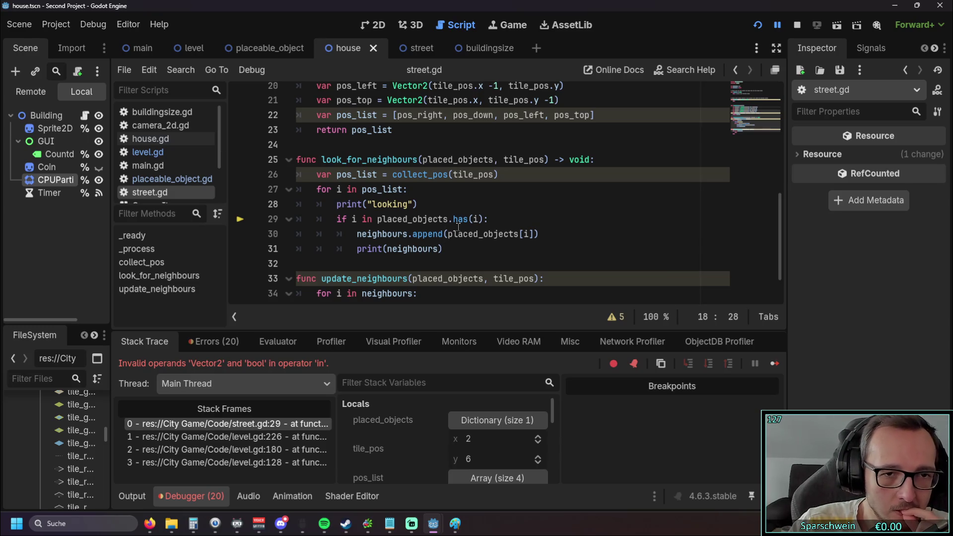
Step: Change line 29 to 'if placed_objects.has(i):', save, and run the project
{"action": "left_click", "coordinate": [372, 219]}
{"action": "left_click", "coordinate": [355, 219], "text": "shift"}
{"action": "key", "text": "BackSpace"}
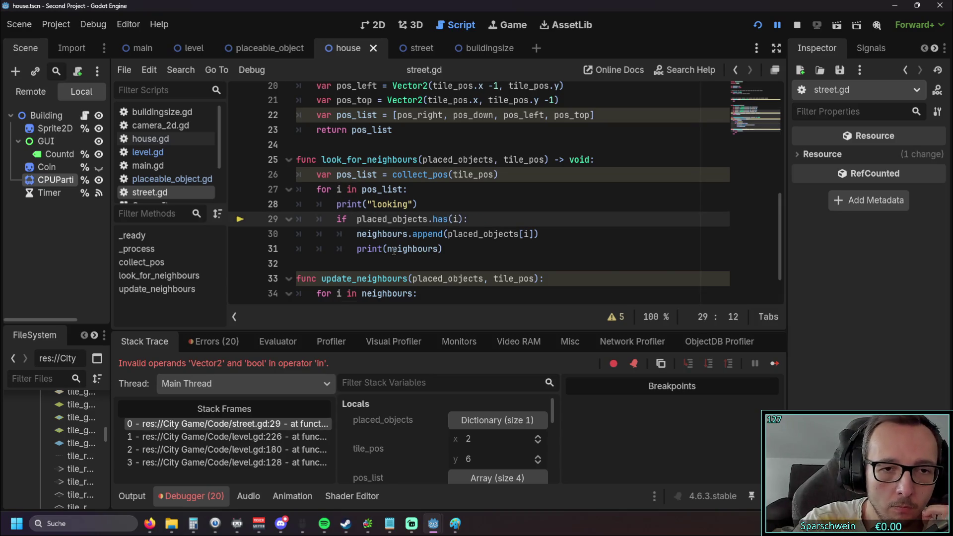
{"action": "left_click", "coordinate": [757, 25]}
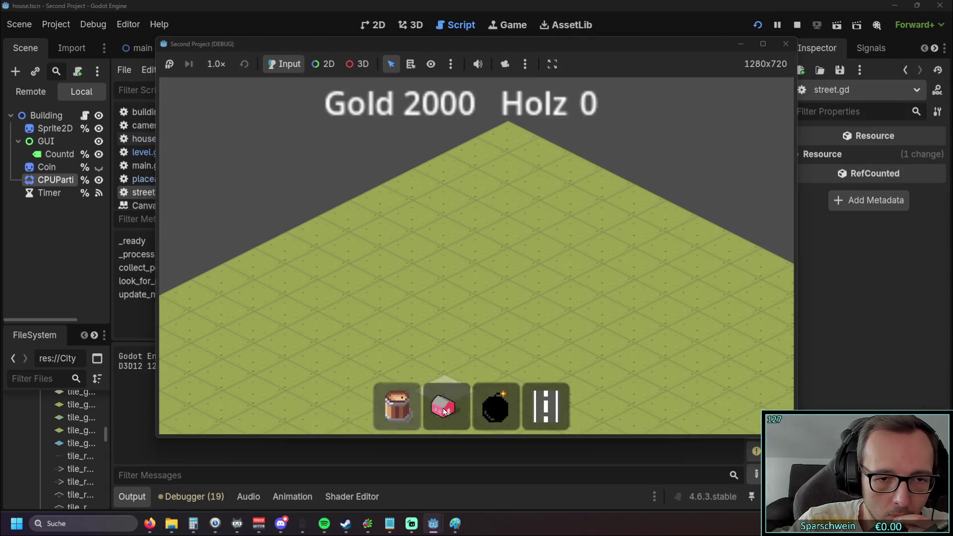
Step: Place test street tiles at (3, 5), (3, 4), (3, 7) and (3, 8), then stop the game
{"action": "left_click", "coordinate": [414, 280]}
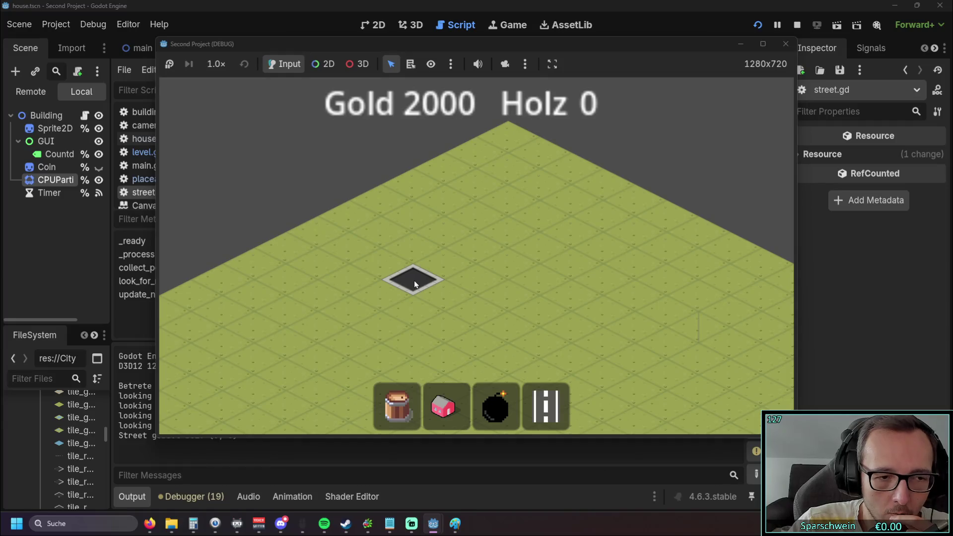
{"action": "left_click_drag", "start_coordinate": [411, 40], "coordinate": [565, 60]}
{"action": "left_click", "coordinate": [590, 340]}
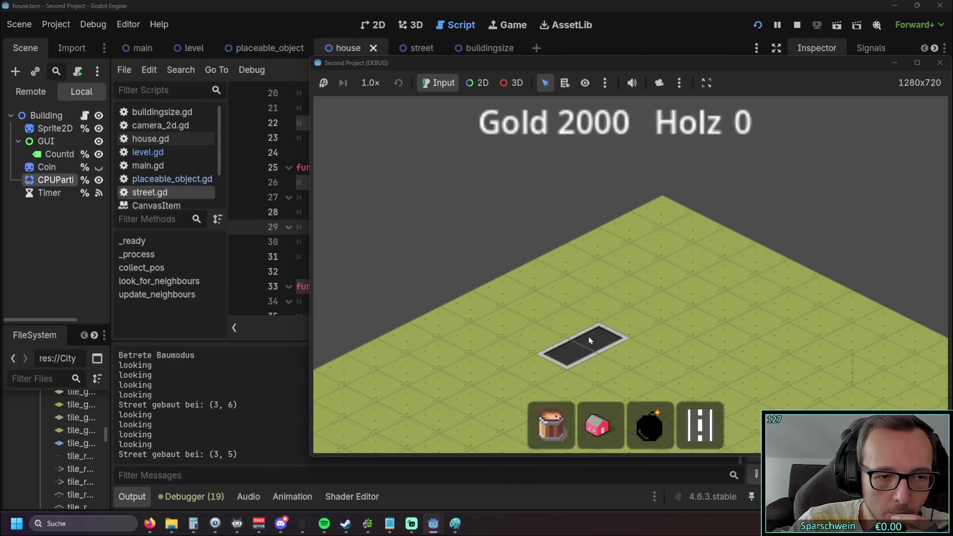
{"action": "left_click", "coordinate": [620, 327]}
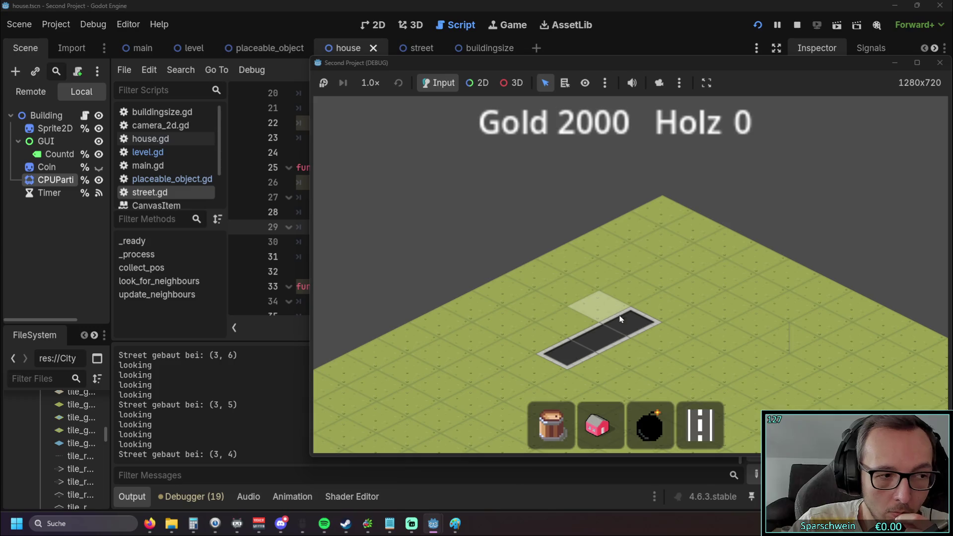
{"action": "key", "text": "Down"}
{"action": "left_click", "coordinate": [529, 238]}
{"action": "left_click", "coordinate": [501, 252]}
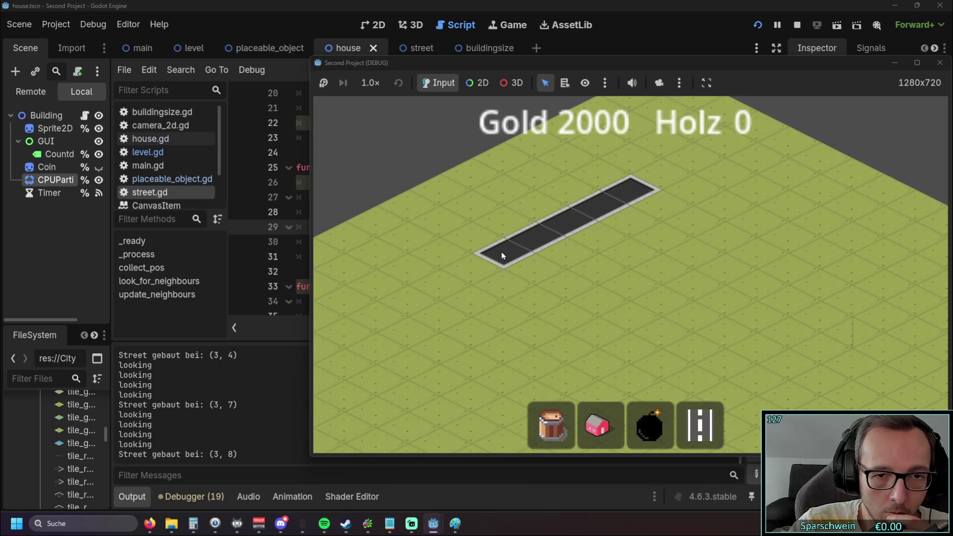
{"action": "left_click_drag", "start_coordinate": [825, 62], "coordinate": [758, 69]}
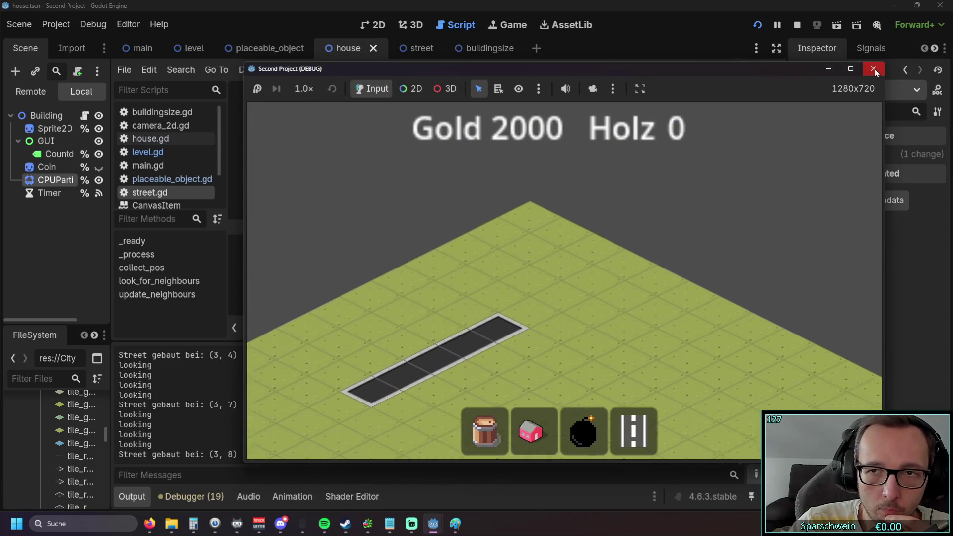
{"action": "key", "text": "F8"}
{"action": "left_click", "coordinate": [428, 256]}
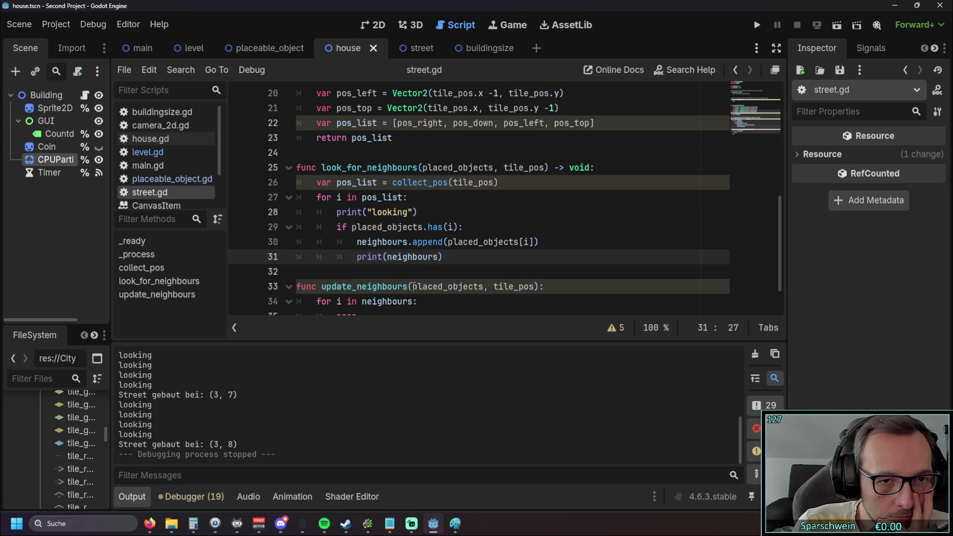
Step: Add print(i) at the top of the for loop and run the game
{"action": "left_click", "coordinate": [415, 196]}
{"action": "key", "text": "Return"}
{"action": "type", "text": "print"}
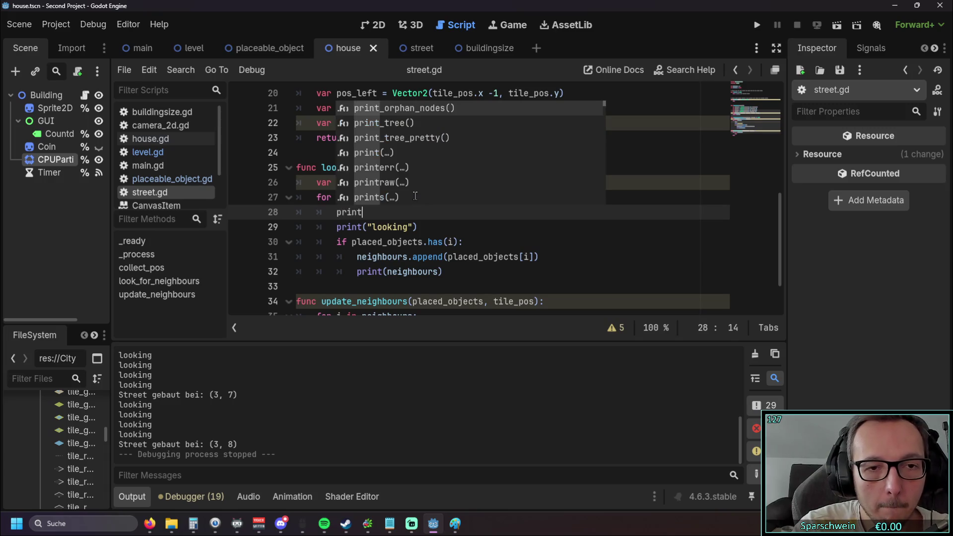
{"action": "type", "text": "(i"}
{"action": "left_click", "coordinate": [448, 226]}
{"action": "key", "text": "F5"}
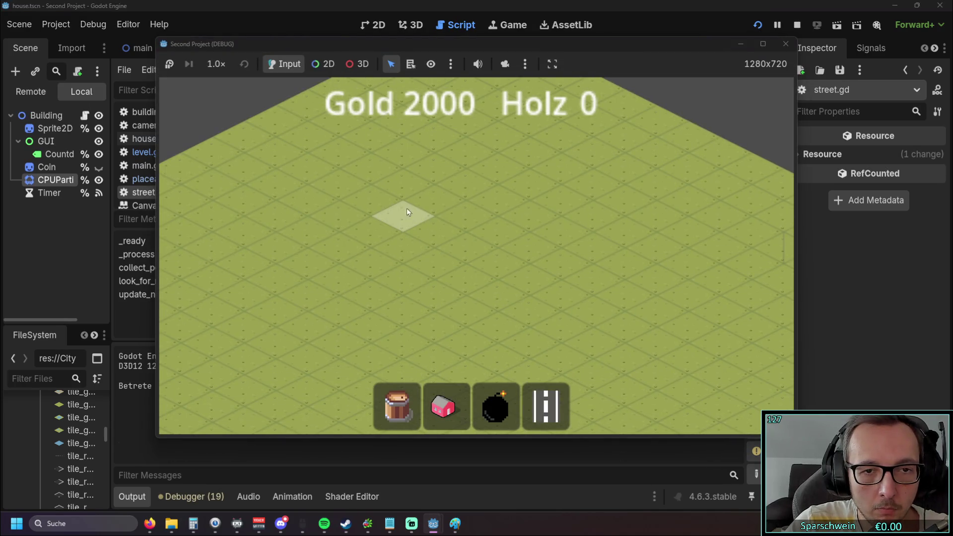
Step: Place a test street tile at (5, 7), then stop the game
{"action": "left_click", "coordinate": [385, 220]}
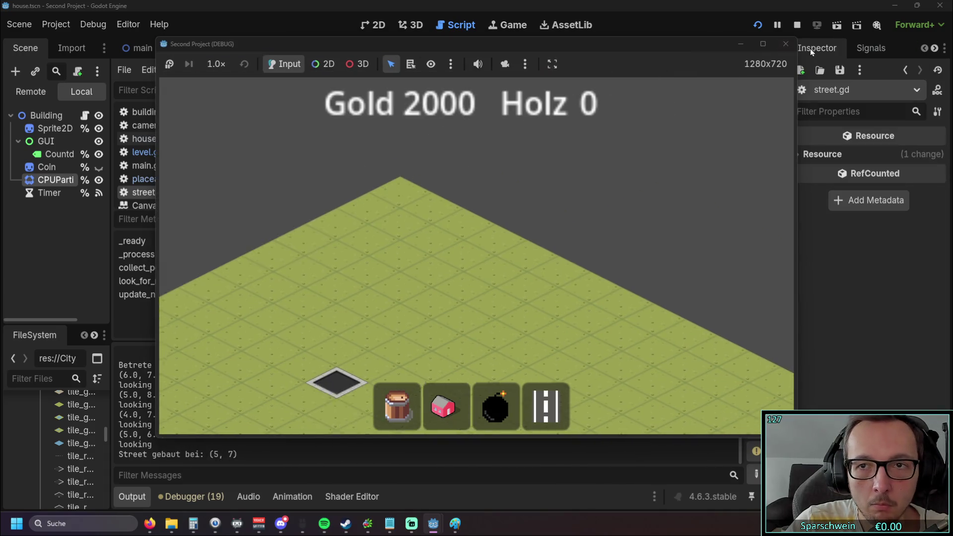
{"action": "left_click", "coordinate": [786, 44]}
{"action": "scroll", "coordinate": [182, 410], "scroll_direction": "up", "scroll_amount": 3}
{"action": "scroll", "coordinate": [164, 405], "scroll_direction": "down", "scroll_amount": 1}
{"action": "scroll", "coordinate": [164, 404], "scroll_direction": "down", "scroll_amount": 2}
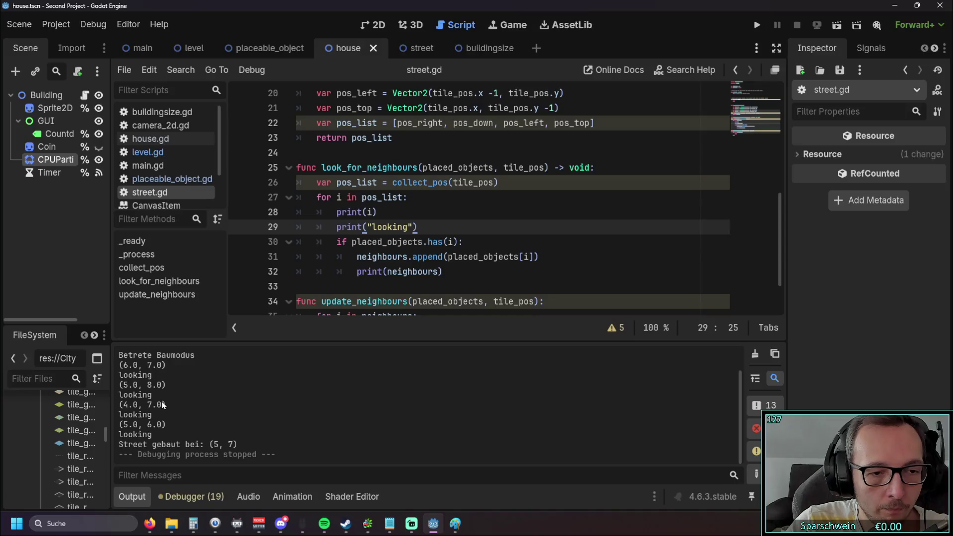
{"action": "scroll", "coordinate": [494, 194], "scroll_direction": "up", "scroll_amount": 4}
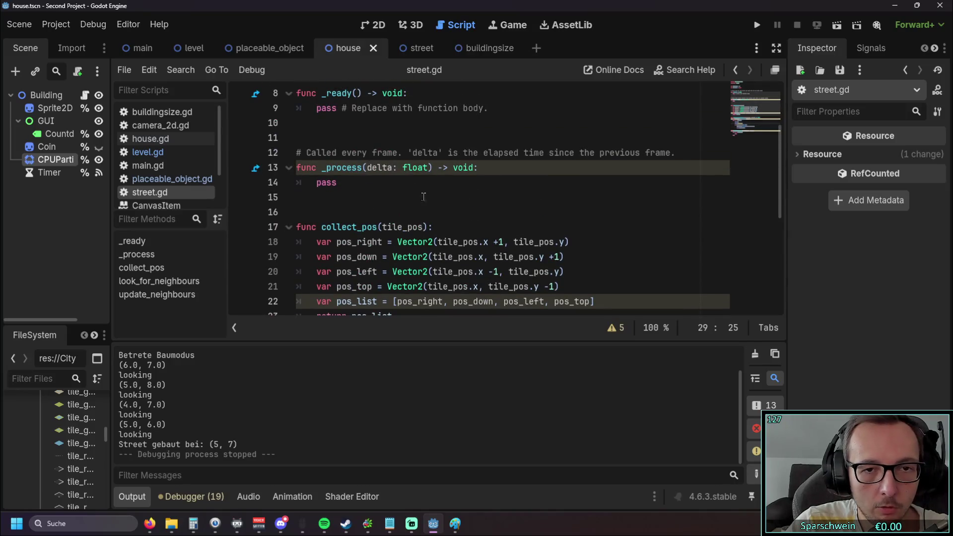
Step: Change Vector2 to Vector2i on line 18 of collect_pos
{"action": "left_click", "coordinate": [434, 241]}
{"action": "scroll", "coordinate": [464, 190], "scroll_direction": "down", "scroll_amount": 1}
{"action": "left_click", "coordinate": [430, 213]}
{"action": "key", "text": "Up"}
{"action": "type", "text": "e"}
{"action": "key", "text": "BackSpace"}
{"action": "type", "text": "i"}
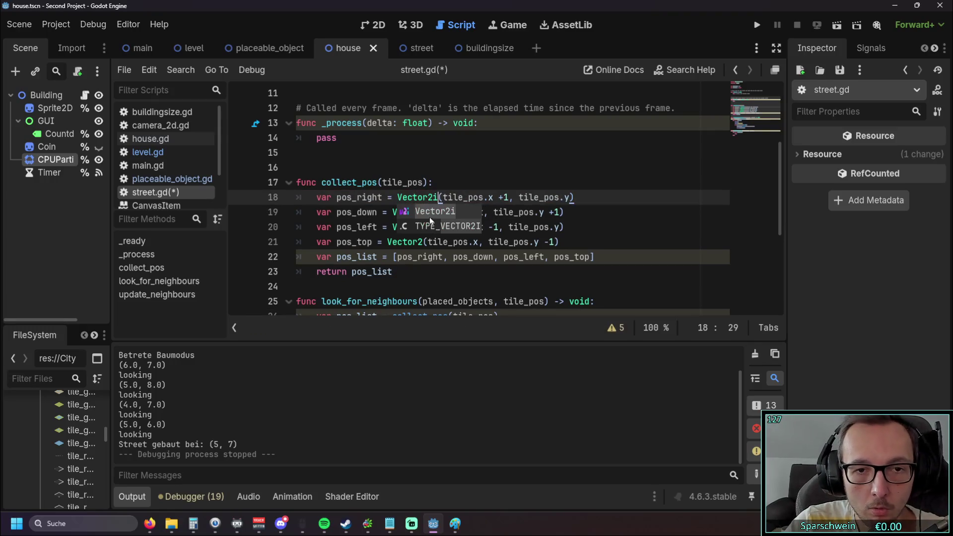
{"action": "key", "text": "Left"}
{"action": "key", "text": "Left"}
Step: Change Vector2 to Vector2i on lines 19–21 and relaunch the game
{"action": "left_click", "coordinate": [427, 214]}
{"action": "type", "text": "i"}
{"action": "left_click", "coordinate": [427, 228]}
{"action": "type", "text": "i"}
{"action": "left_click", "coordinate": [424, 243]}
{"action": "type", "text": "i"}
{"action": "scroll", "coordinate": [348, 236], "scroll_direction": "down", "scroll_amount": 5}
{"action": "left_click", "coordinate": [756, 25]}
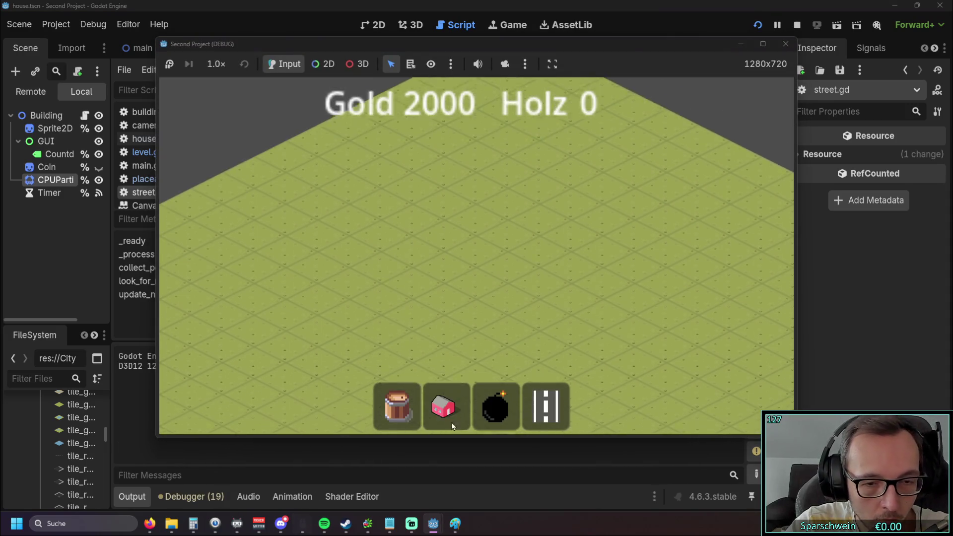
Step: Place street tiles at (7, 9), (7, 8), (7, 7) and around the loop, finishing at centre (8, 8)
{"action": "left_click", "coordinate": [423, 233]}
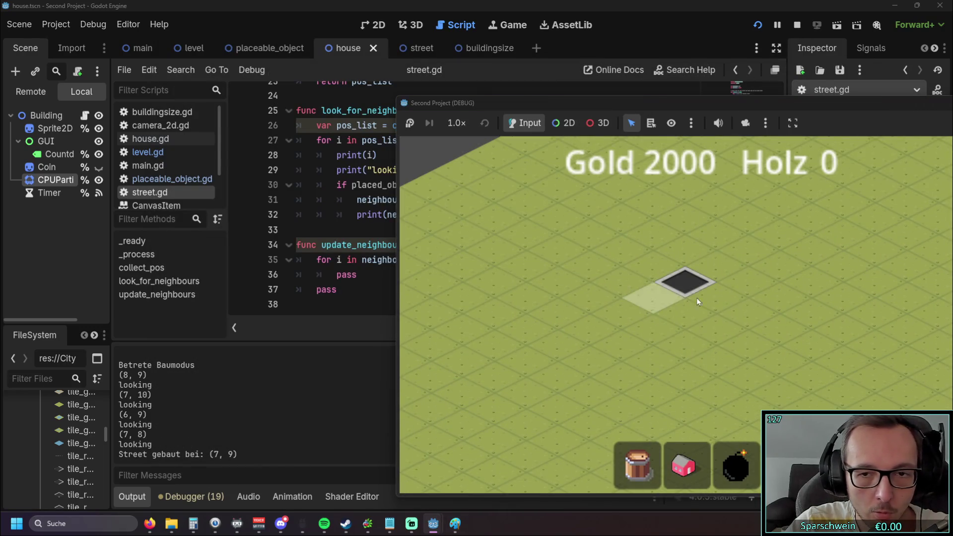
{"action": "left_click", "coordinate": [716, 266]}
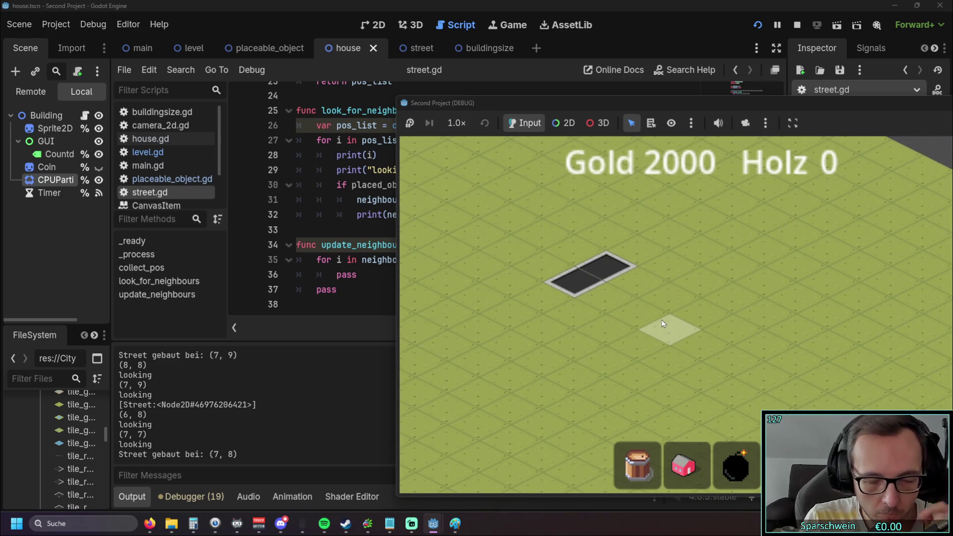
{"action": "left_click", "coordinate": [635, 252]}
{"action": "left_click", "coordinate": [668, 265]}
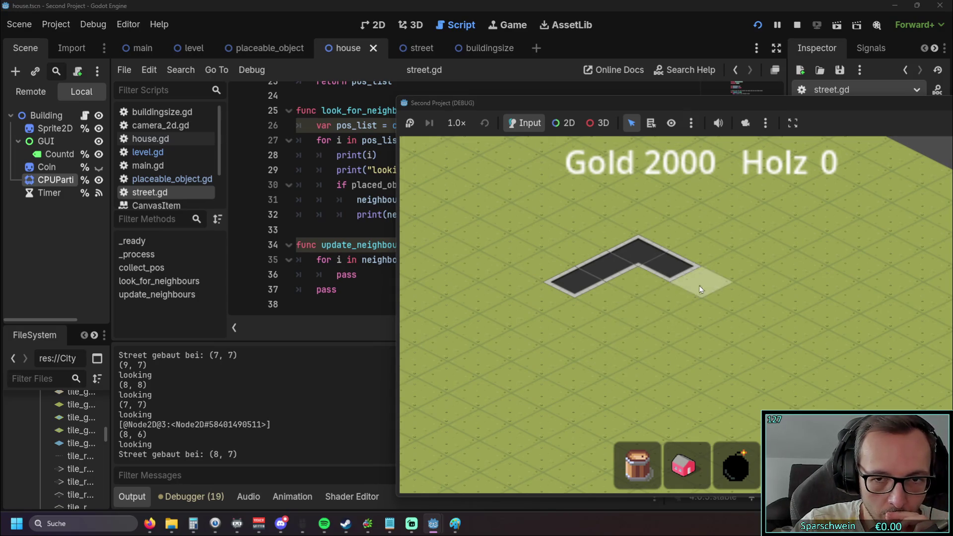
{"action": "left_click", "coordinate": [699, 282]}
{"action": "left_click", "coordinate": [670, 297]}
{"action": "left_click", "coordinate": [640, 315]}
{"action": "left_click", "coordinate": [610, 300]}
{"action": "left_click", "coordinate": [636, 287]}
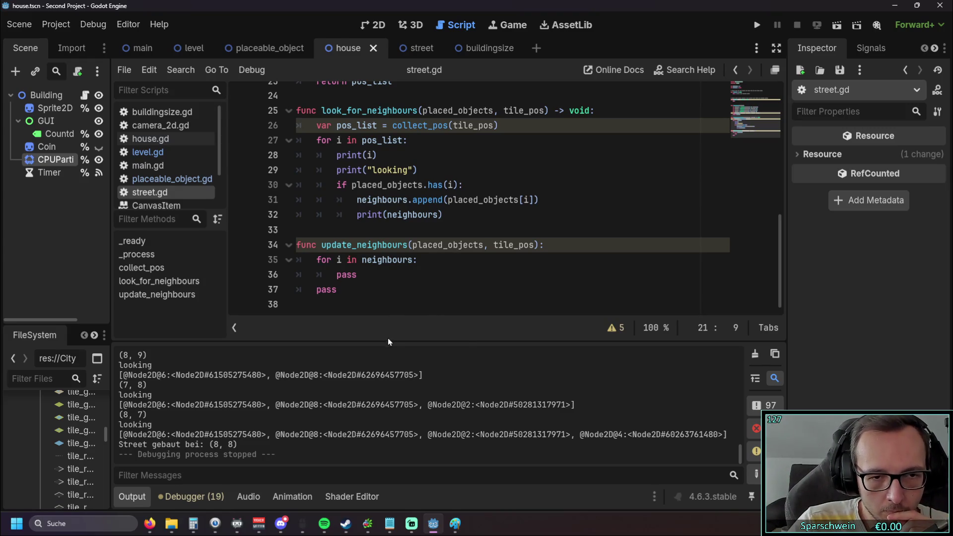
{"action": "left_click_drag", "start_coordinate": [147, 435], "coordinate": [109, 437]}
{"action": "left_click", "coordinate": [202, 438]}
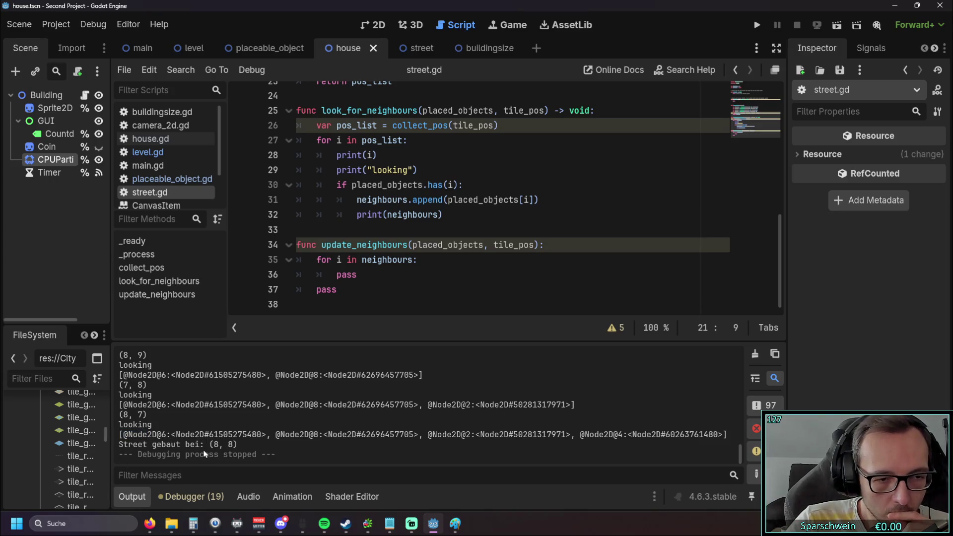
{"action": "scroll", "coordinate": [176, 406], "scroll_direction": "up", "scroll_amount": 8}
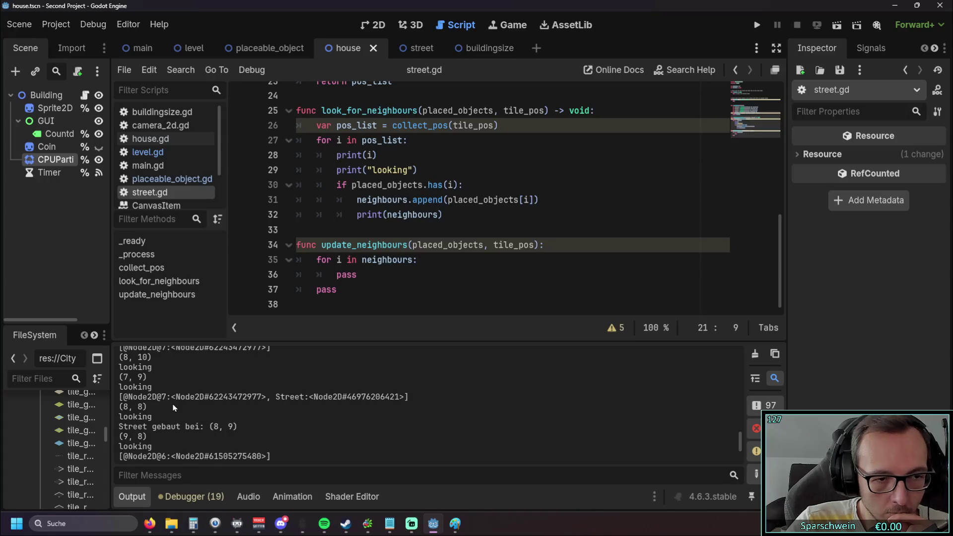
{"action": "scroll", "coordinate": [174, 408], "scroll_direction": "up", "scroll_amount": 5}
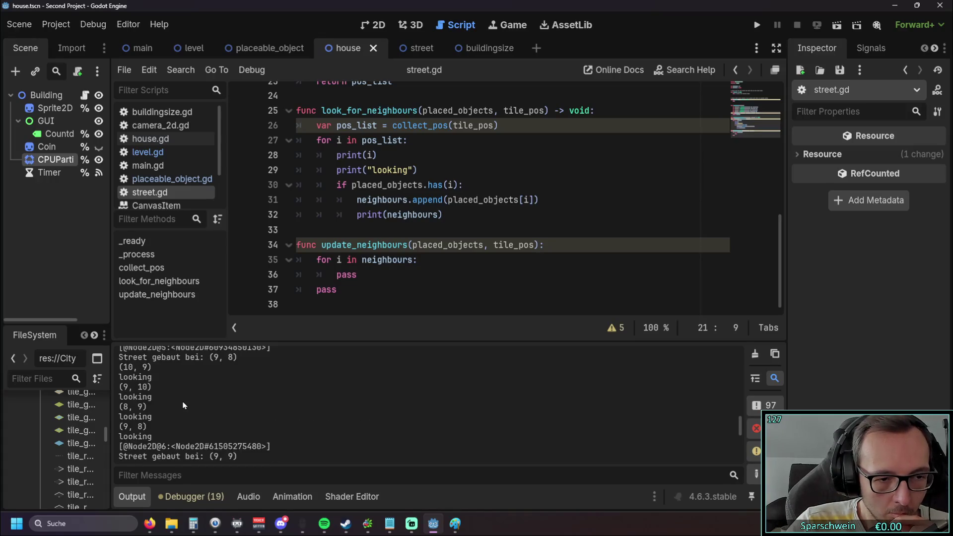
{"action": "scroll", "coordinate": [183, 406], "scroll_direction": "up", "scroll_amount": 10}
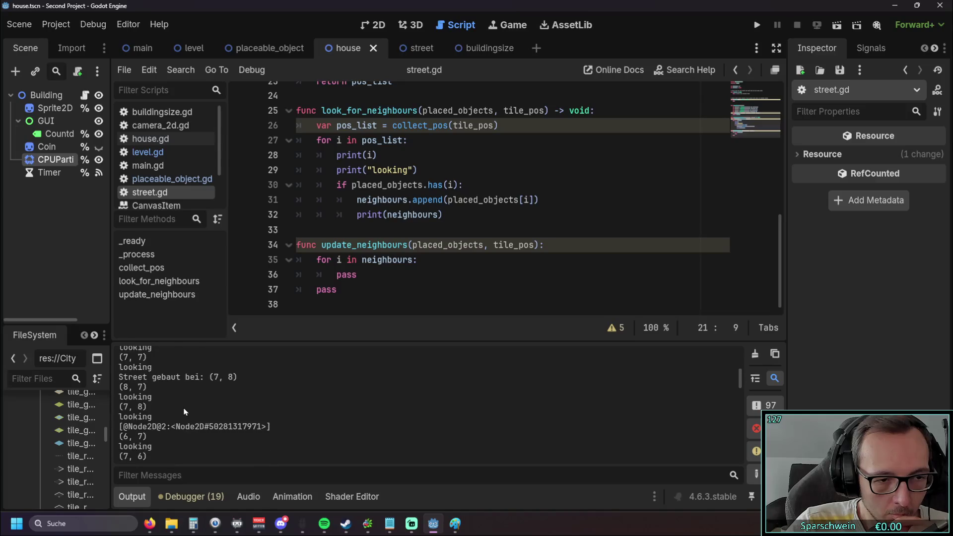
{"action": "scroll", "coordinate": [186, 413], "scroll_direction": "up", "scroll_amount": 2}
{"action": "scroll", "coordinate": [179, 416], "scroll_direction": "down", "scroll_amount": 6}
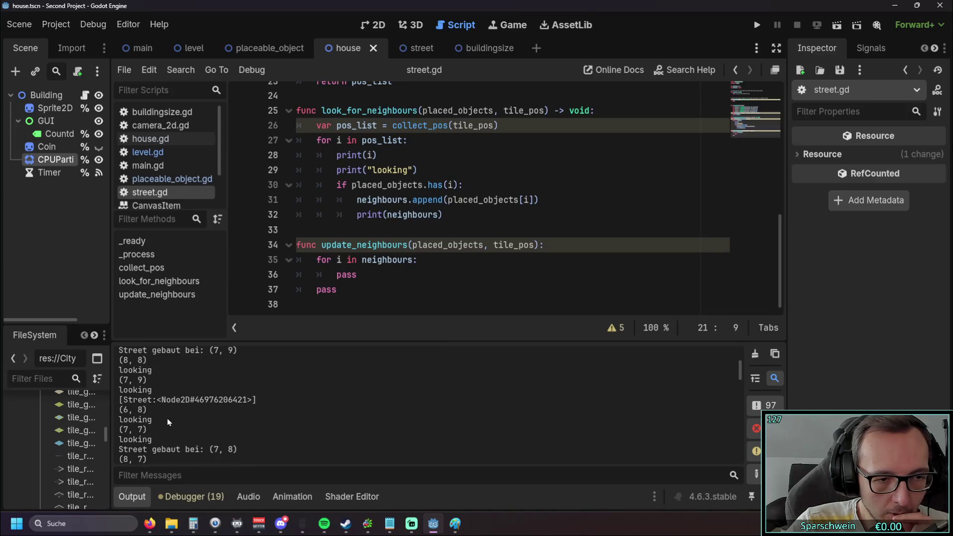
{"action": "scroll", "coordinate": [186, 412], "scroll_direction": "down", "scroll_amount": 4}
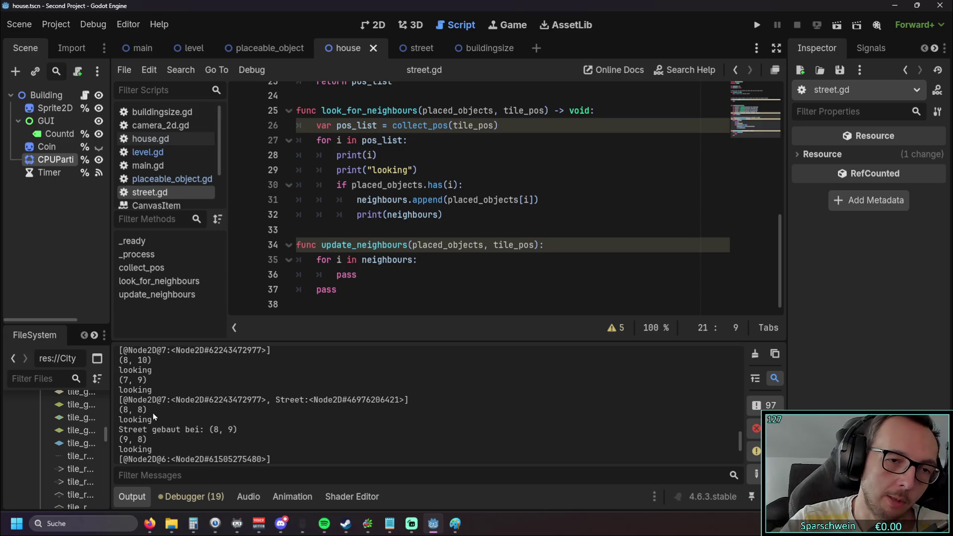
{"action": "left_click_drag", "start_coordinate": [337, 274], "coordinate": [352, 275]}
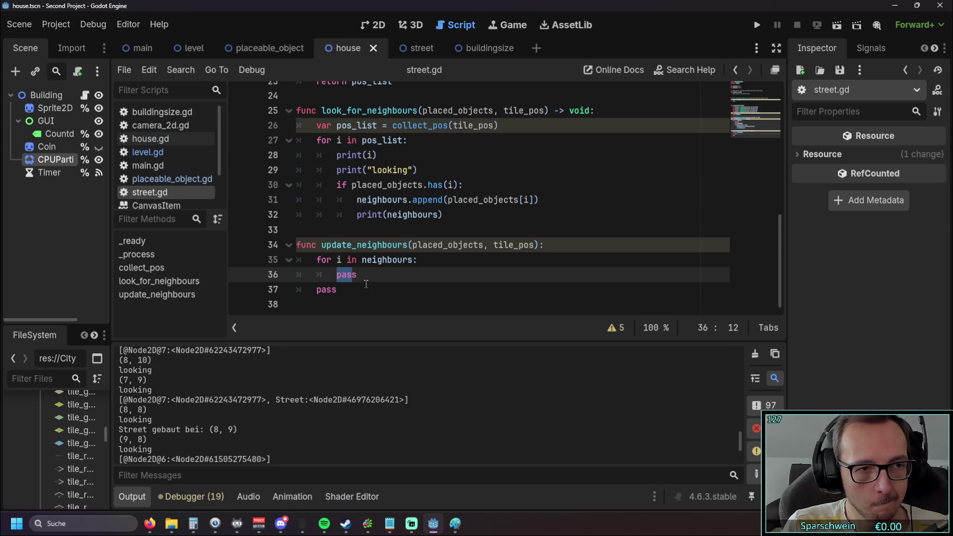
Step: Relaunch the project with the Run Project button
{"action": "left_click", "coordinate": [757, 25]}
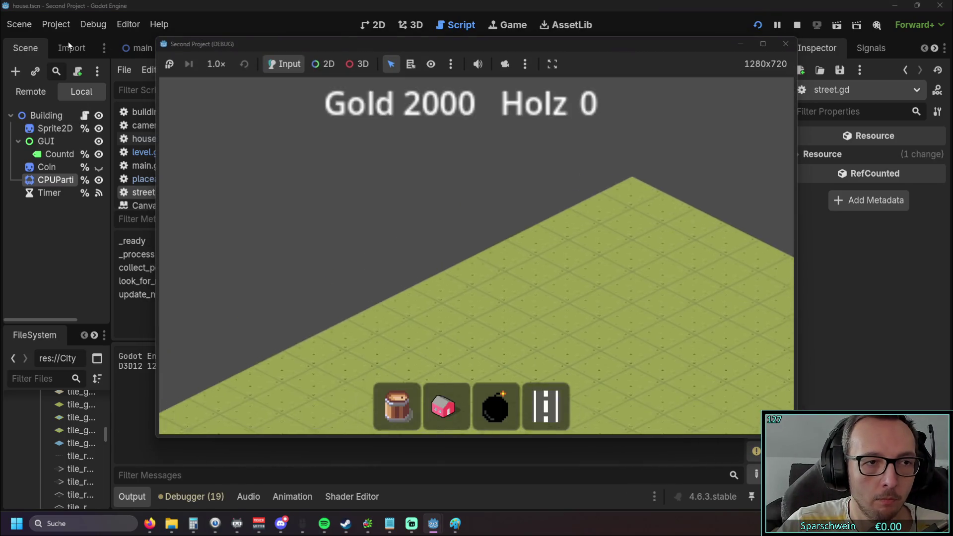
Step: Open the main scene, then place a test street tile at (10, 27) in the game
{"action": "left_click", "coordinate": [68, 46]}
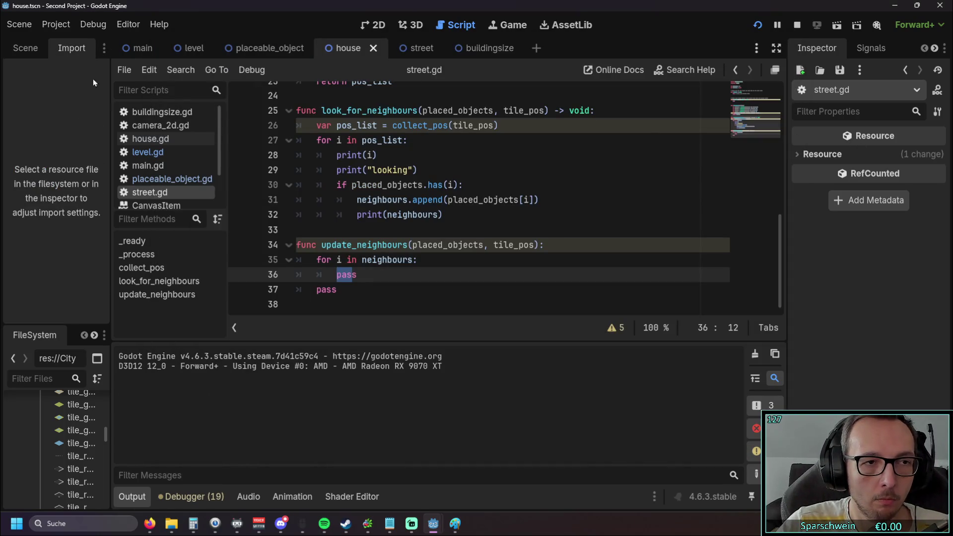
{"action": "left_click", "coordinate": [23, 49]}
{"action": "left_click", "coordinate": [139, 52]}
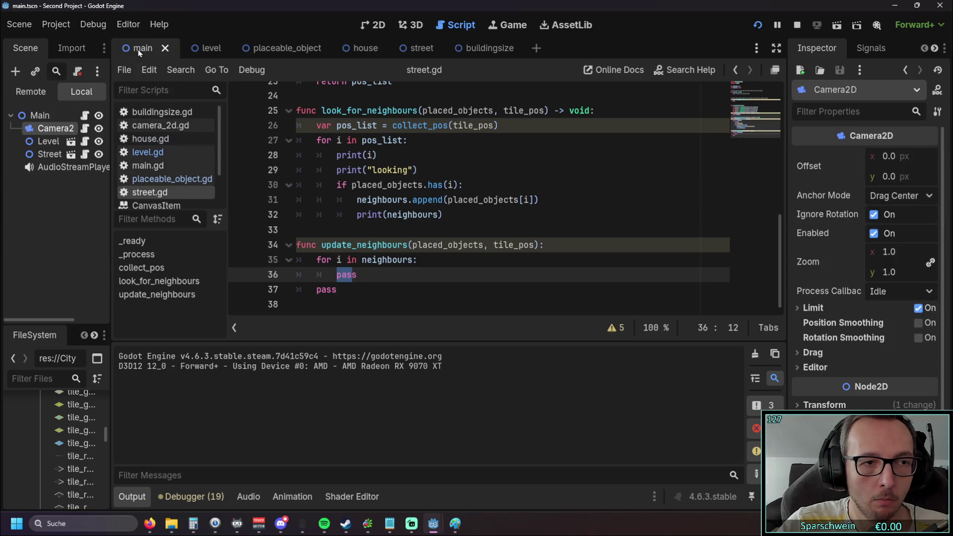
{"action": "mouse_move", "coordinate": [455, 524]}
{"action": "left_click", "coordinate": [486, 469]}
{"action": "left_click", "coordinate": [545, 418]}
{"action": "left_click", "coordinate": [392, 261]}
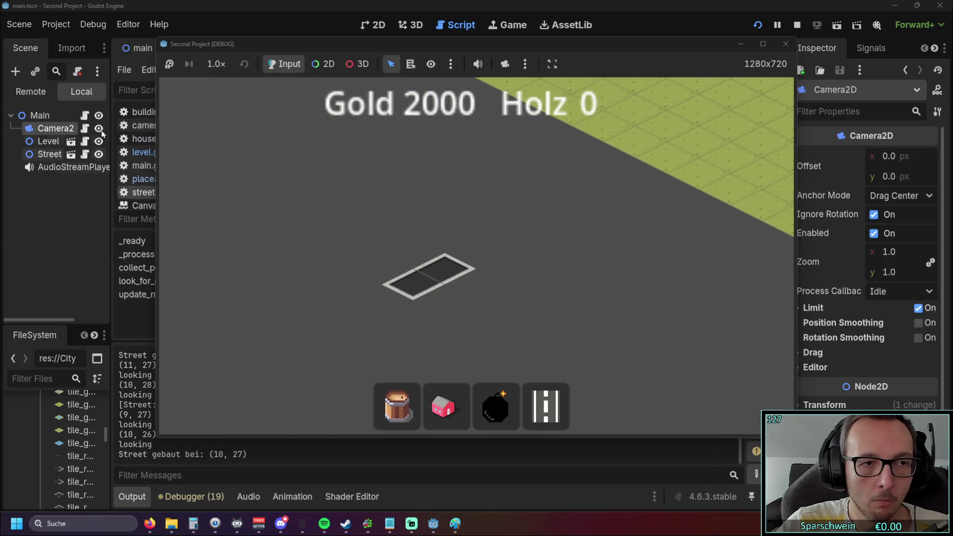
Step: Flip through the level, street and main scene tabs and widen the scene tree panel
{"action": "left_click", "coordinate": [41, 222]}
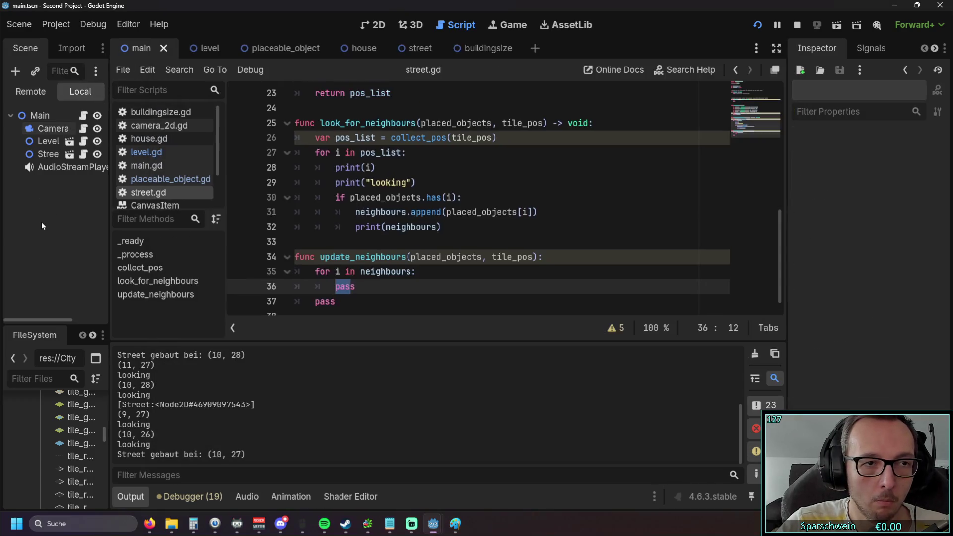
{"action": "left_click", "coordinate": [205, 50]}
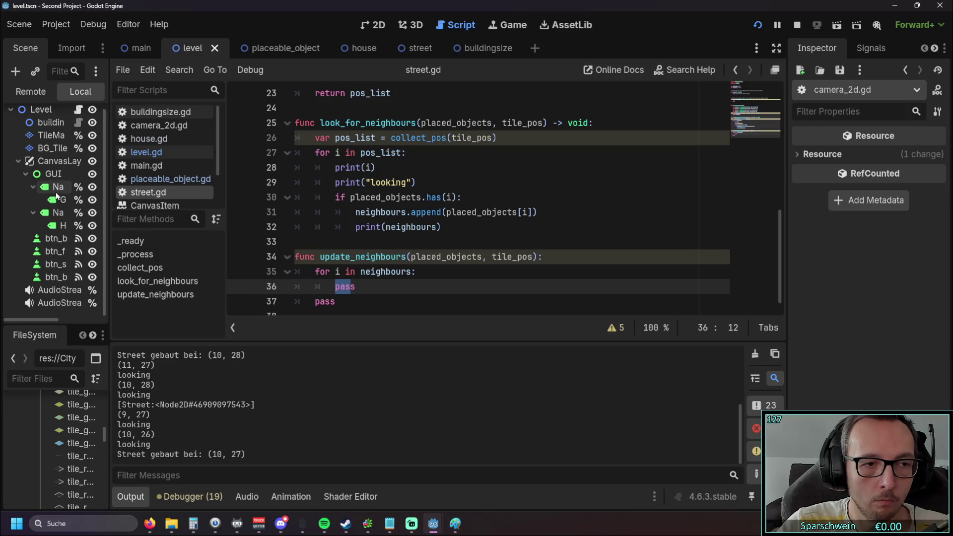
{"action": "left_click", "coordinate": [268, 48]}
{"action": "left_click", "coordinate": [412, 51]}
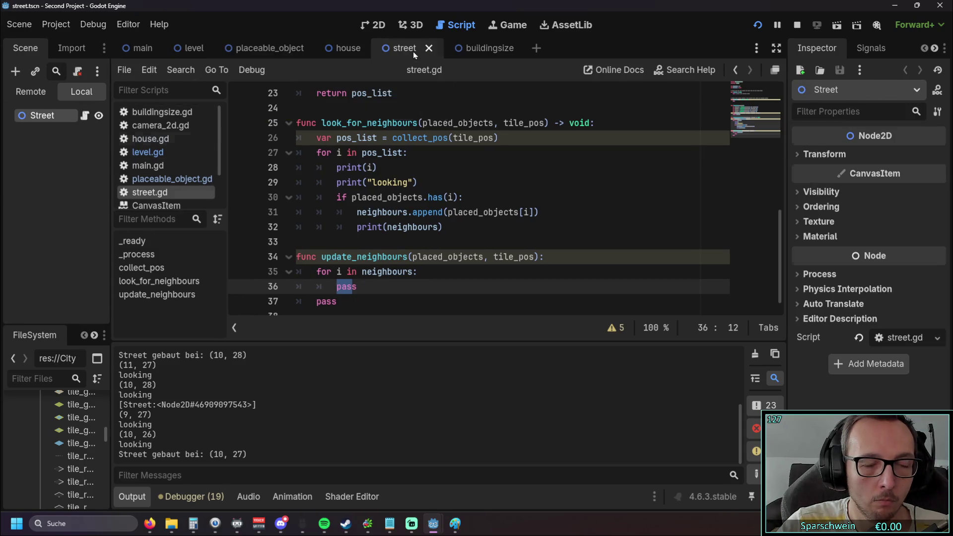
{"action": "left_click", "coordinate": [142, 48]}
{"action": "left_click", "coordinate": [72, 48]}
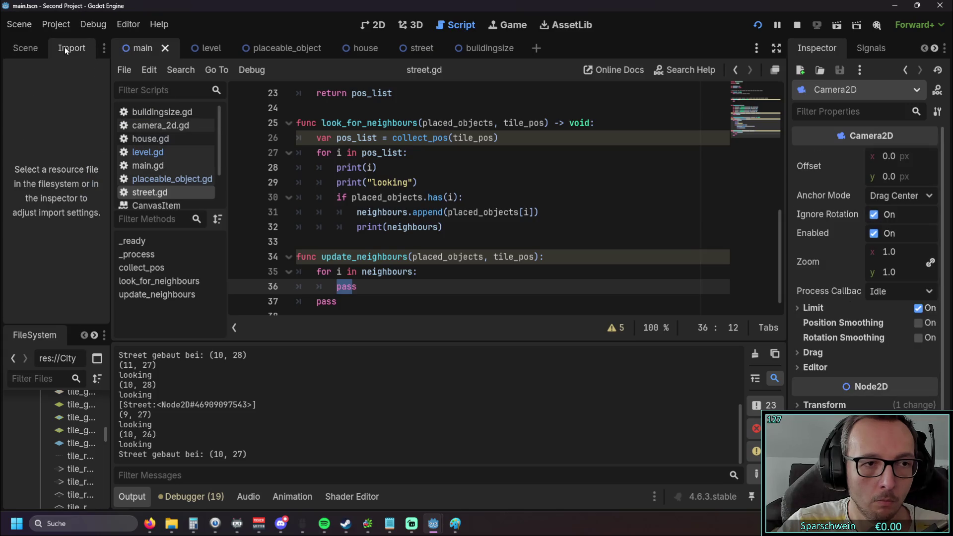
{"action": "left_click", "coordinate": [27, 48]}
{"action": "mouse_move", "coordinate": [111, 208]}
{"action": "left_mouse_down"}
{"action": "mouse_move", "coordinate": [207, 213]}
{"action": "mouse_move", "coordinate": [187, 214]}
{"action": "left_mouse_up"}
Step: Browse the level, placeable_object and house scenes, toggling between Import and Scene docks
{"action": "left_click", "coordinate": [280, 49]}
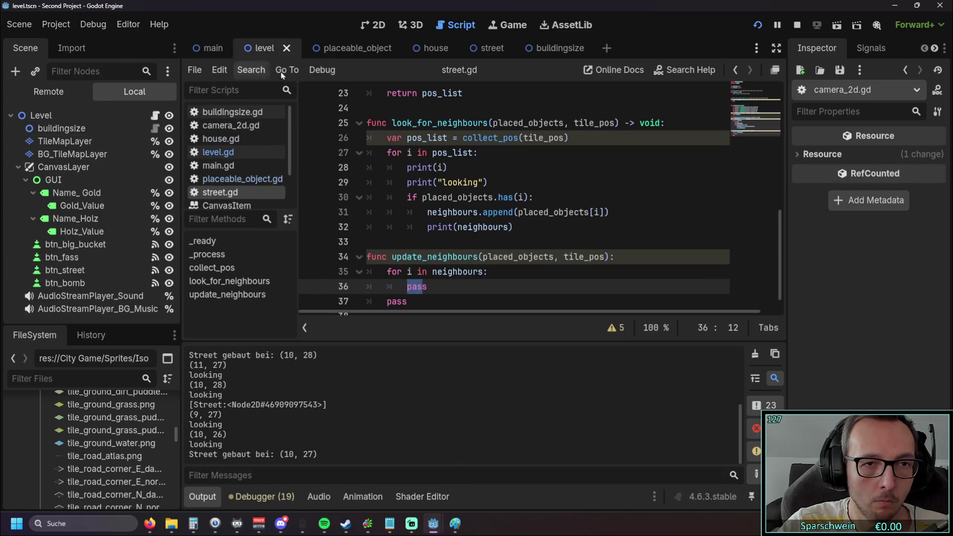
{"action": "left_click", "coordinate": [70, 49]}
{"action": "left_click", "coordinate": [22, 49]}
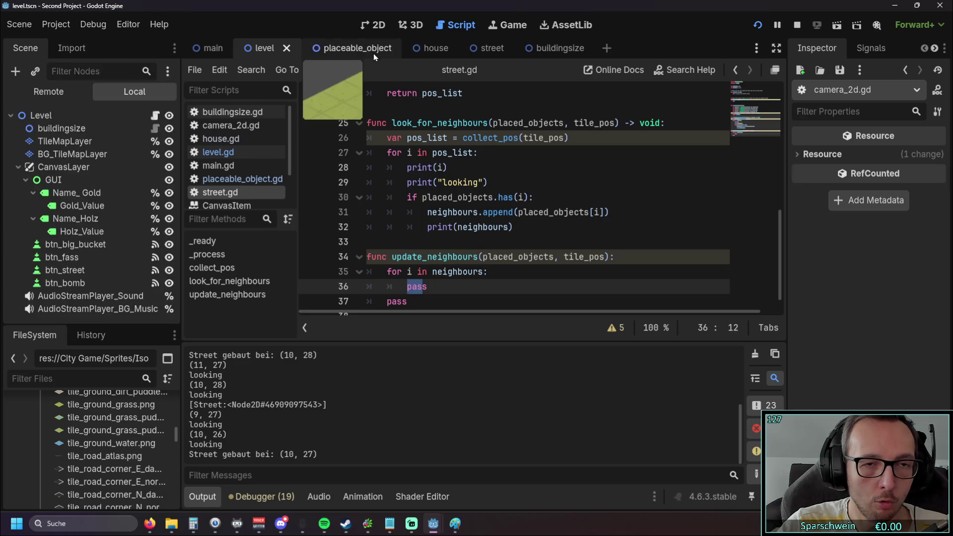
{"action": "left_click", "coordinate": [323, 53]}
{"action": "left_click", "coordinate": [64, 49]}
{"action": "left_click", "coordinate": [21, 49]}
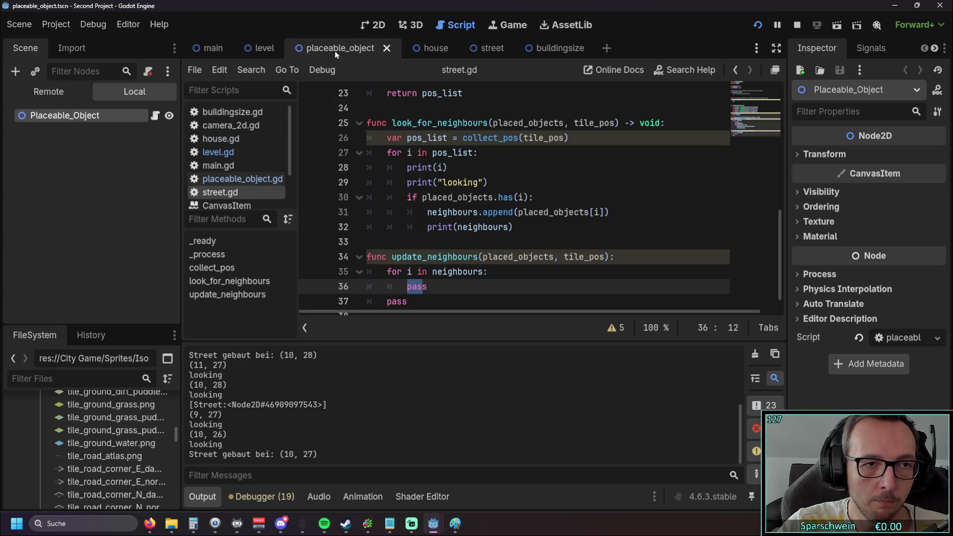
{"action": "left_click", "coordinate": [420, 48]}
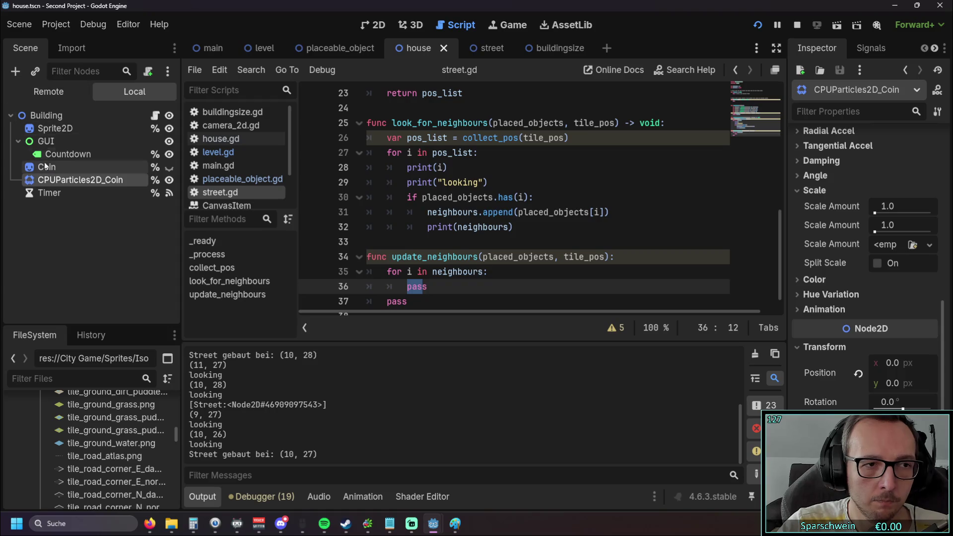
{"action": "left_click", "coordinate": [70, 50]}
{"action": "left_click", "coordinate": [25, 48]}
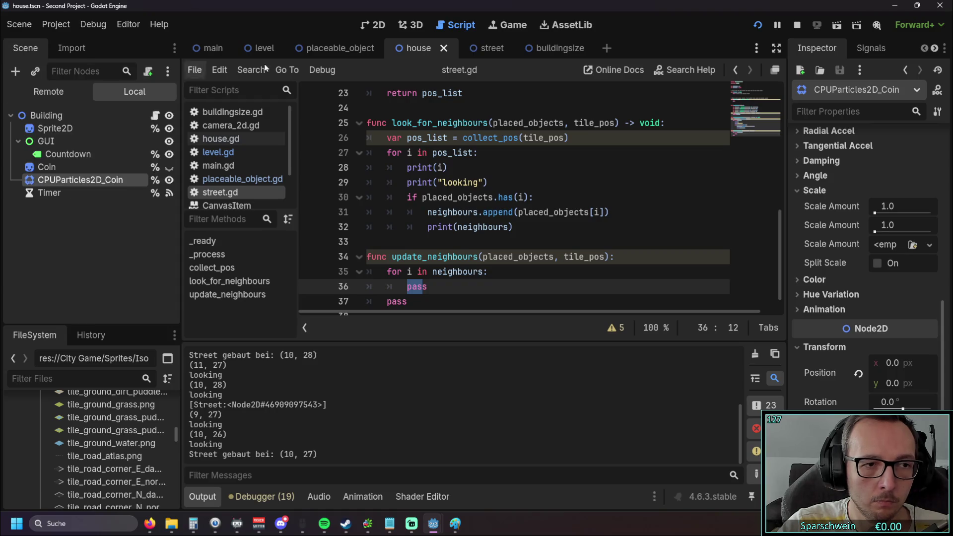
Step: Browse the street, buildingsize, placeable_object and main scenes, widen the docks, and select Street
{"action": "left_click", "coordinate": [477, 49]}
{"action": "left_click", "coordinate": [536, 49]}
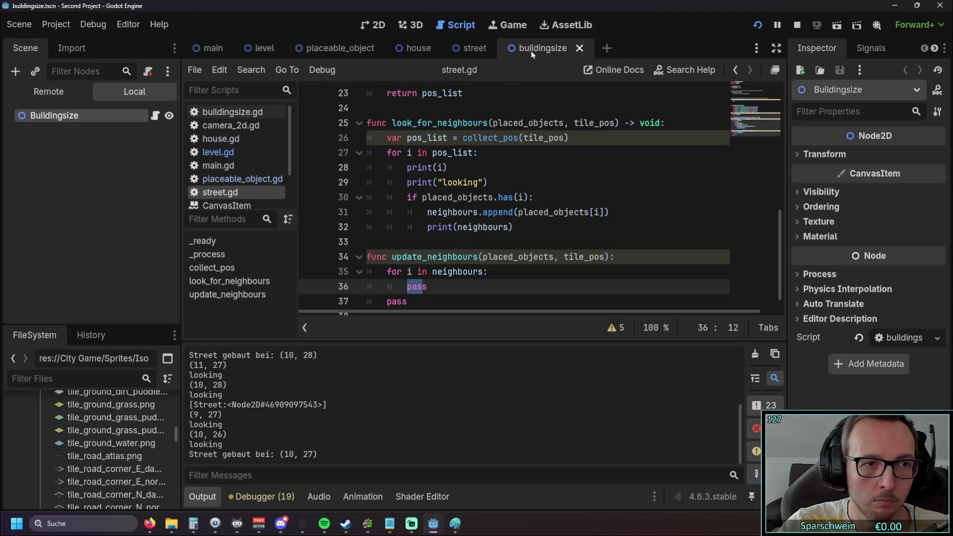
{"action": "left_click", "coordinate": [474, 50]}
{"action": "left_click", "coordinate": [348, 47]}
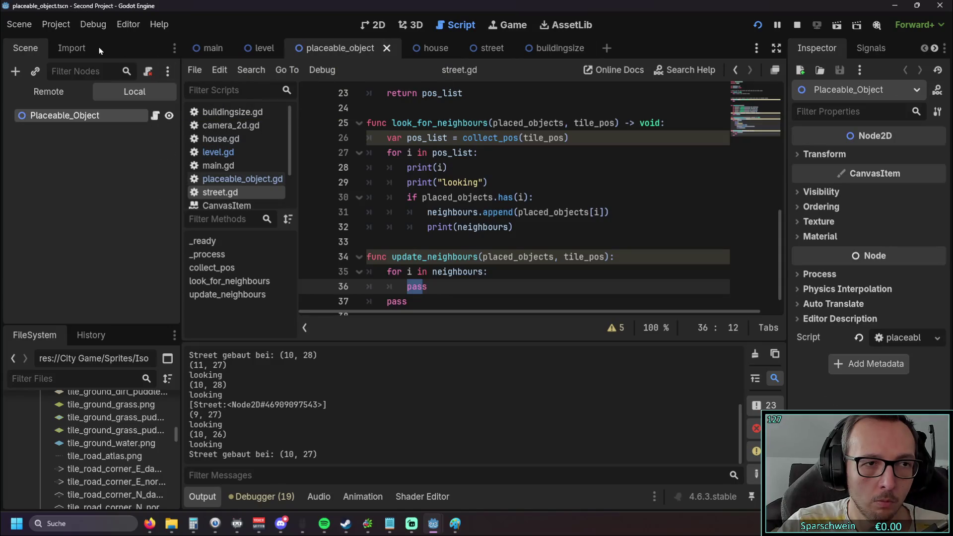
{"action": "left_click", "coordinate": [210, 49]}
{"action": "left_click", "coordinate": [64, 48]}
{"action": "left_click", "coordinate": [25, 48]}
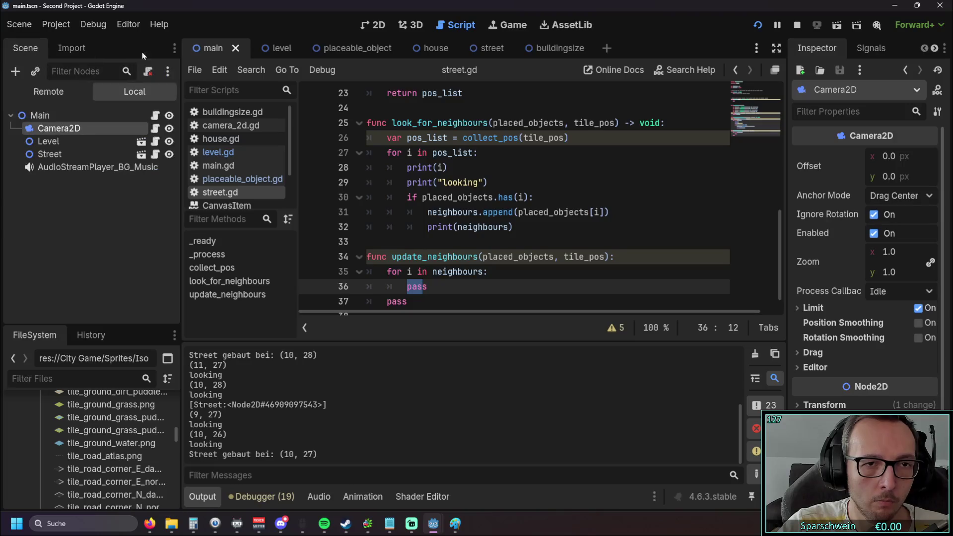
{"action": "mouse_move", "coordinate": [258, 58]}
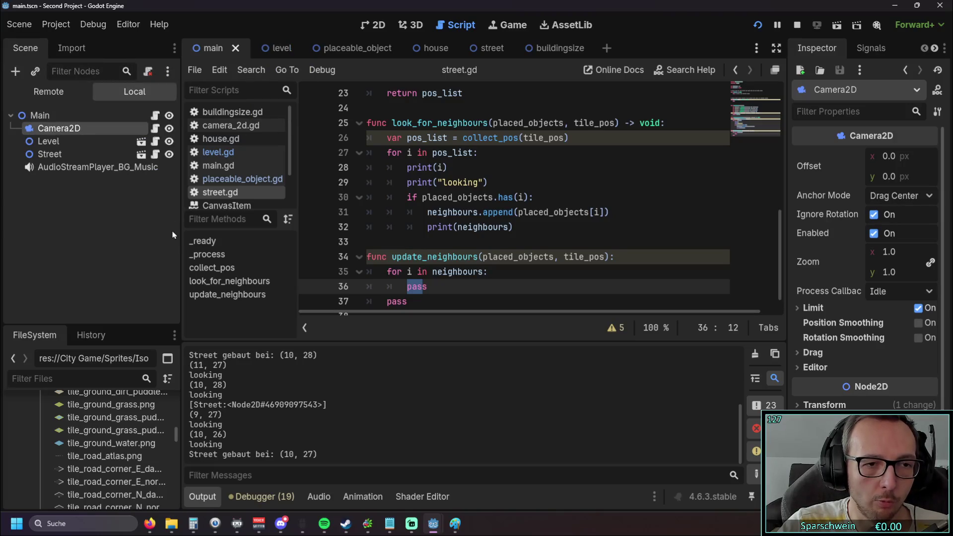
{"action": "left_click_drag", "start_coordinate": [181, 268], "coordinate": [242, 268]}
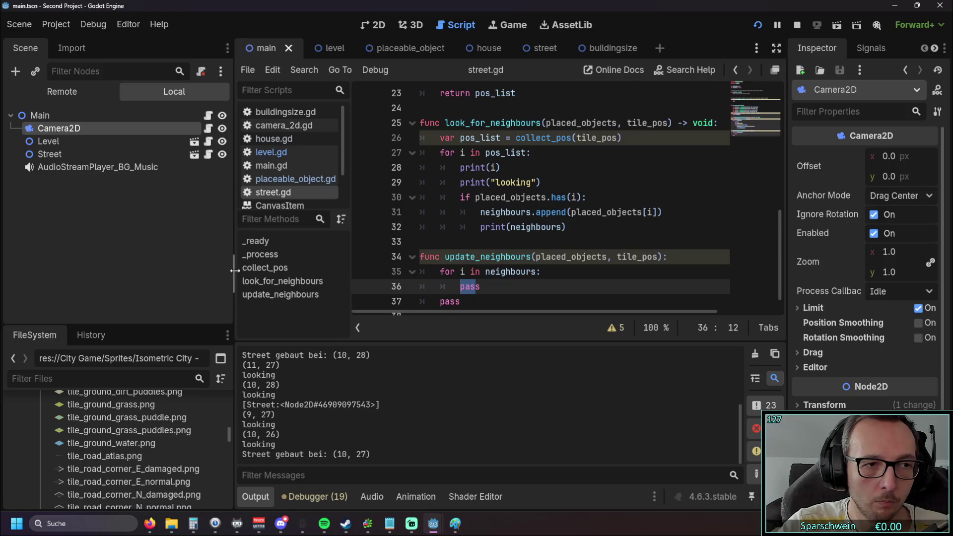
{"action": "left_click", "coordinate": [51, 155]}
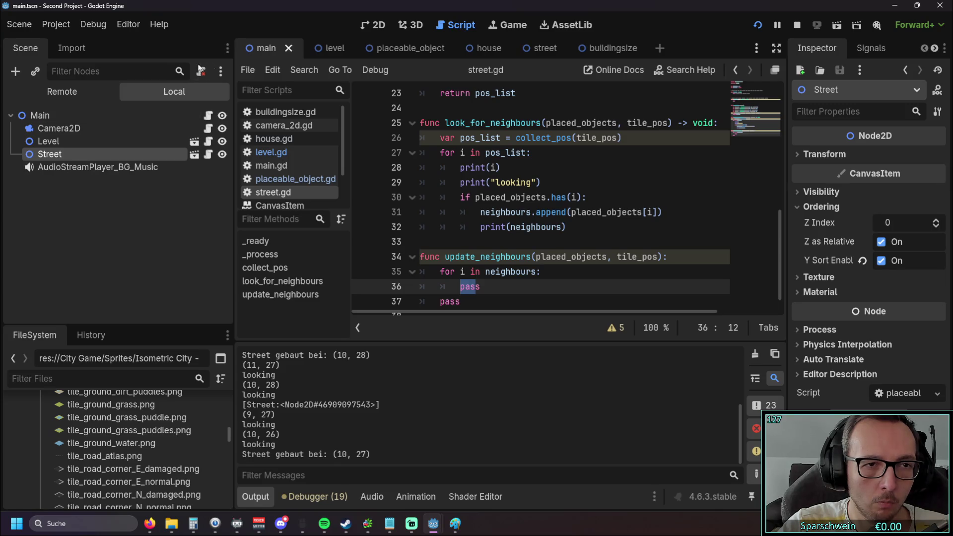
Step: Browse the level, placeable_object and house scenes, then bring the game forward
{"action": "left_click", "coordinate": [330, 48]}
{"action": "left_click", "coordinate": [396, 49]}
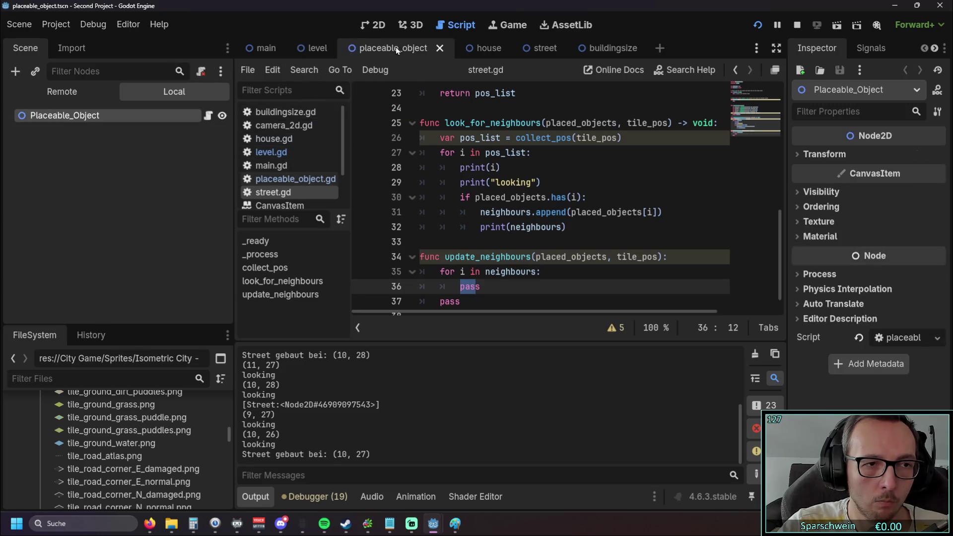
{"action": "left_click", "coordinate": [502, 49]}
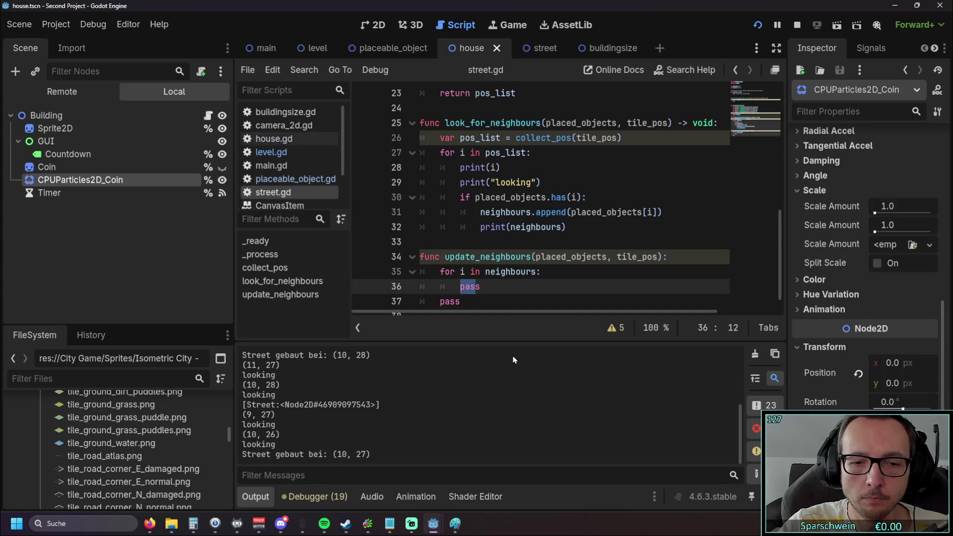
{"action": "mouse_move", "coordinate": [433, 523]}
{"action": "left_click", "coordinate": [457, 477]}
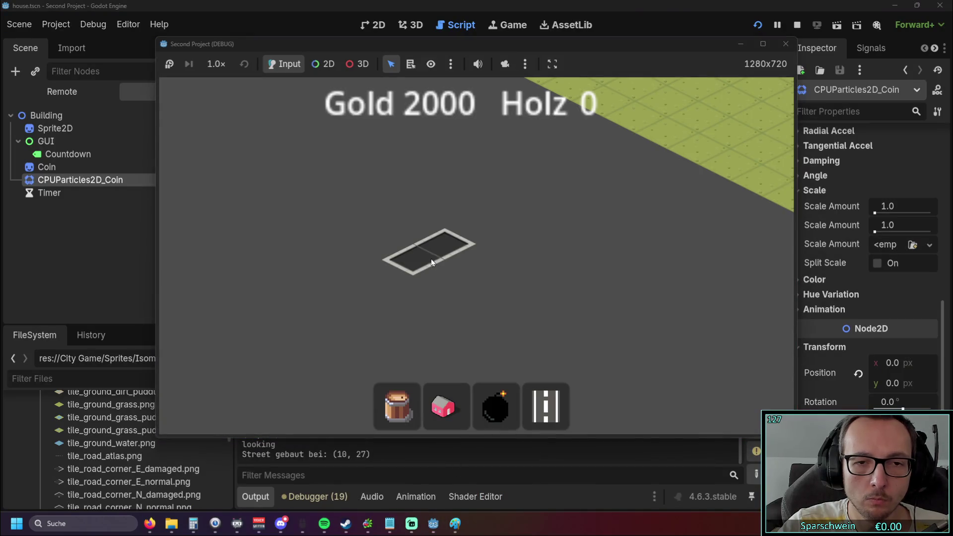
Step: Restart the game, paint a road of street tiles across the grid, and close it
{"action": "left_click", "coordinate": [786, 43]}
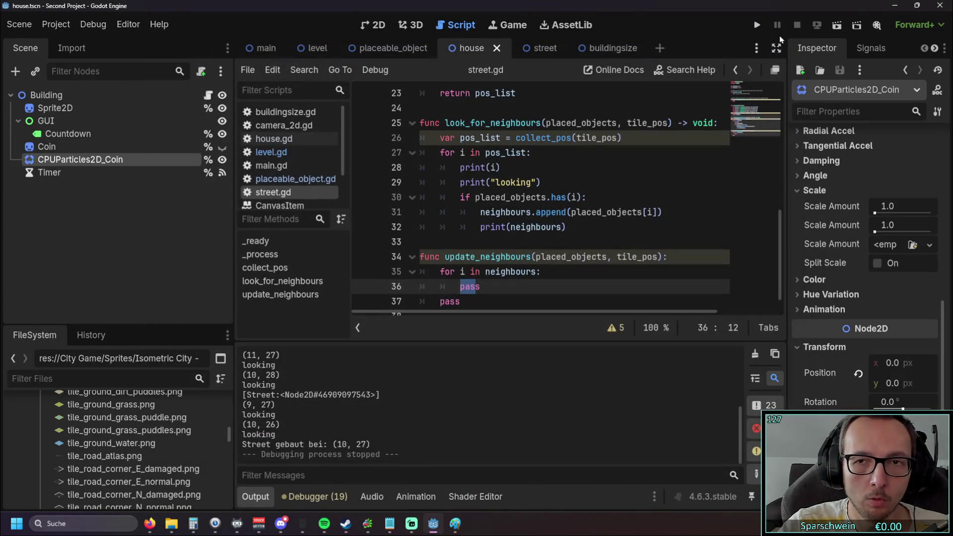
{"action": "left_click", "coordinate": [766, 27]}
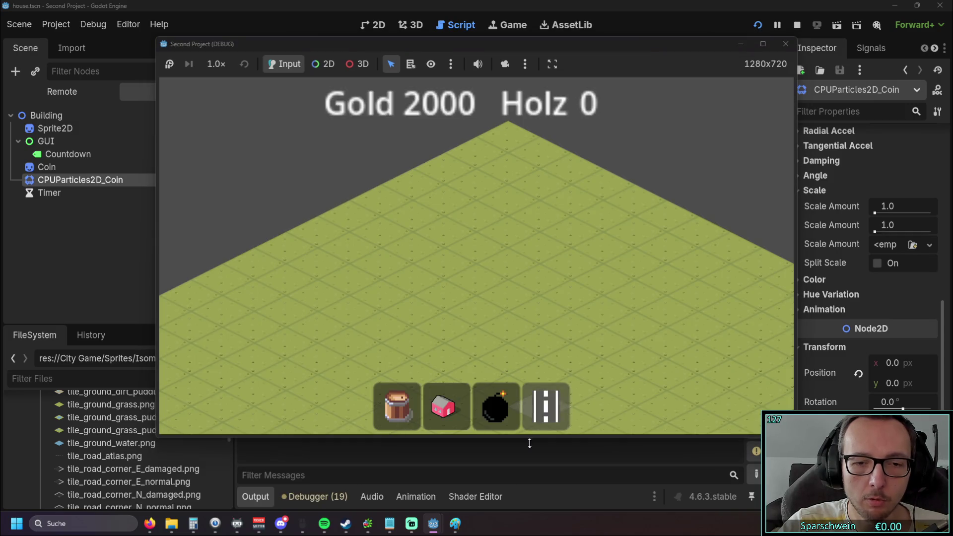
{"action": "mouse_move", "coordinate": [436, 219]}
{"action": "left_mouse_down"}
{"action": "mouse_move", "coordinate": [543, 176]}
{"action": "mouse_move", "coordinate": [610, 219]}
{"action": "mouse_move", "coordinate": [602, 254]}
{"action": "left_mouse_up"}
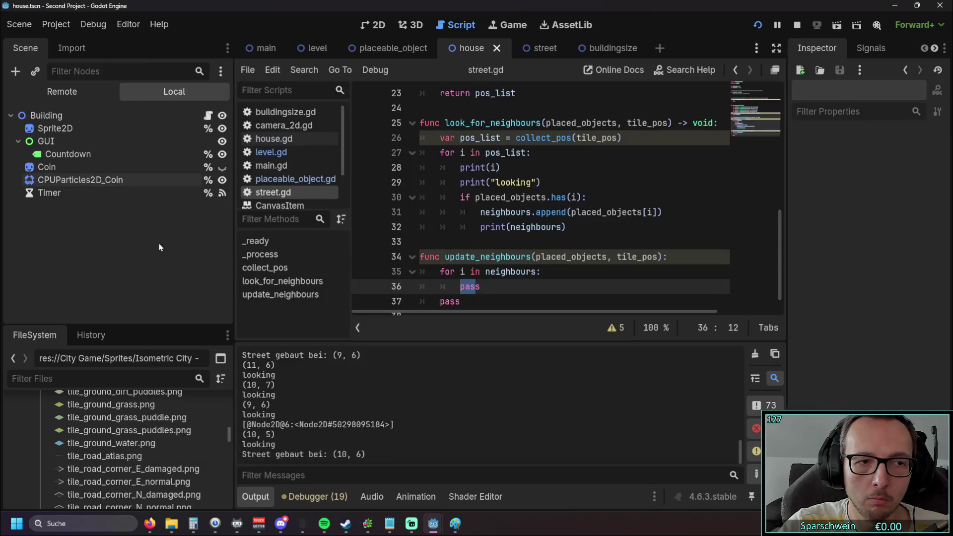
{"action": "key", "text": "F8"}
Step: Check the undo history and file list, and flip through main, level and placeable_object scenes
{"action": "left_click", "coordinate": [71, 48]}
{"action": "left_click", "coordinate": [26, 48]}
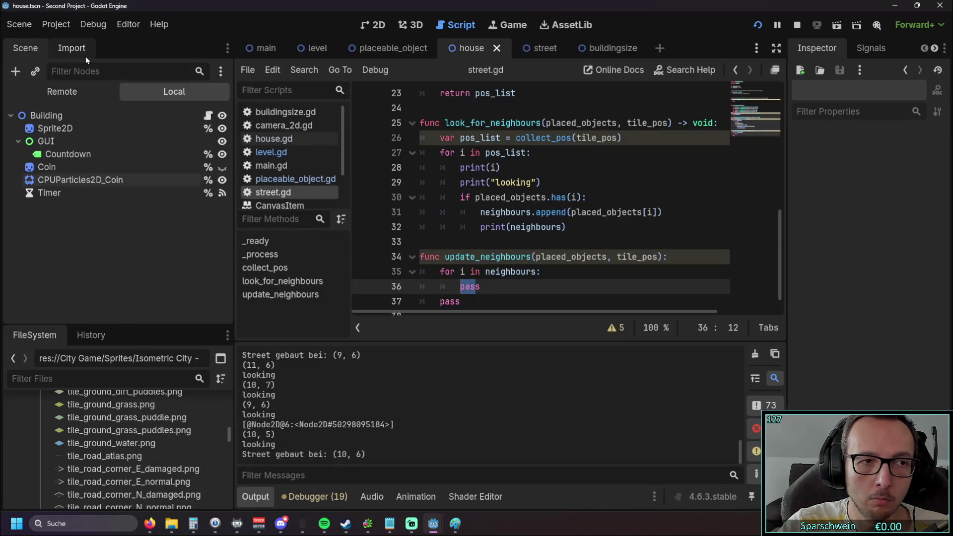
{"action": "left_click", "coordinate": [85, 333]}
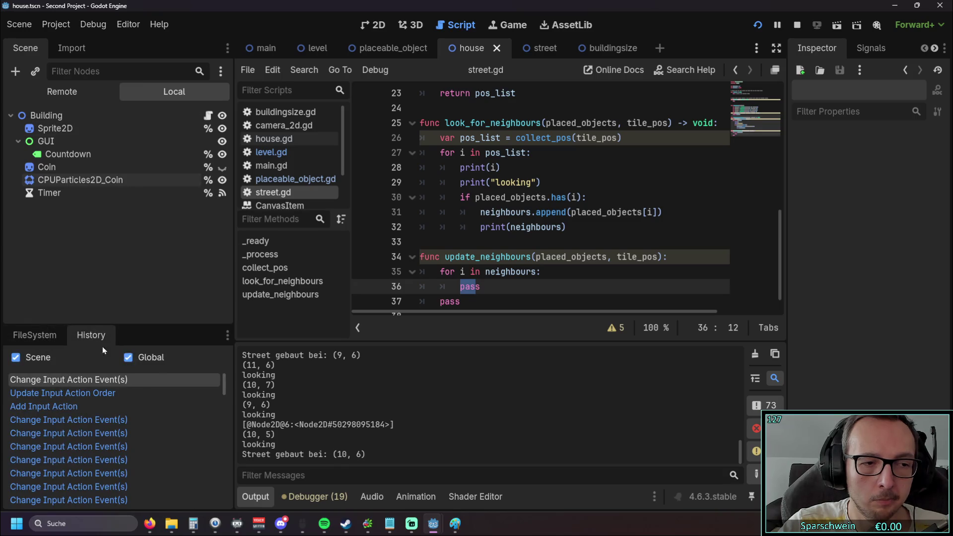
{"action": "left_click", "coordinate": [46, 338]}
{"action": "left_click", "coordinate": [266, 47]}
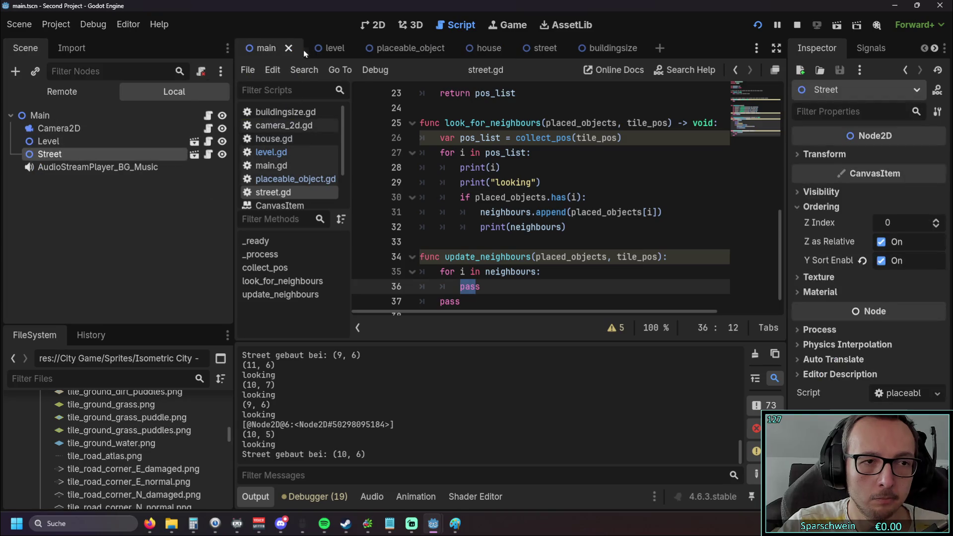
{"action": "left_click", "coordinate": [321, 47]}
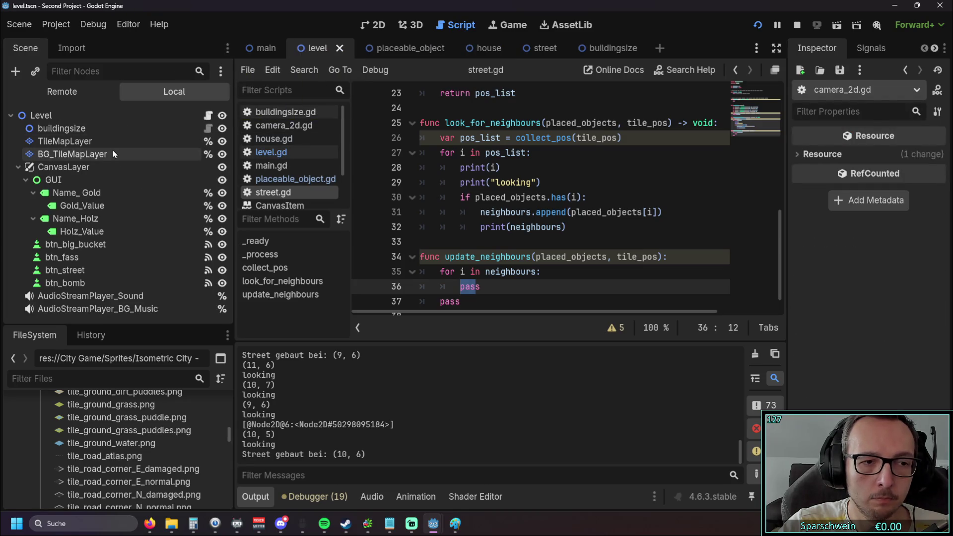
{"action": "left_click", "coordinate": [377, 48]}
{"action": "left_click", "coordinate": [321, 48]}
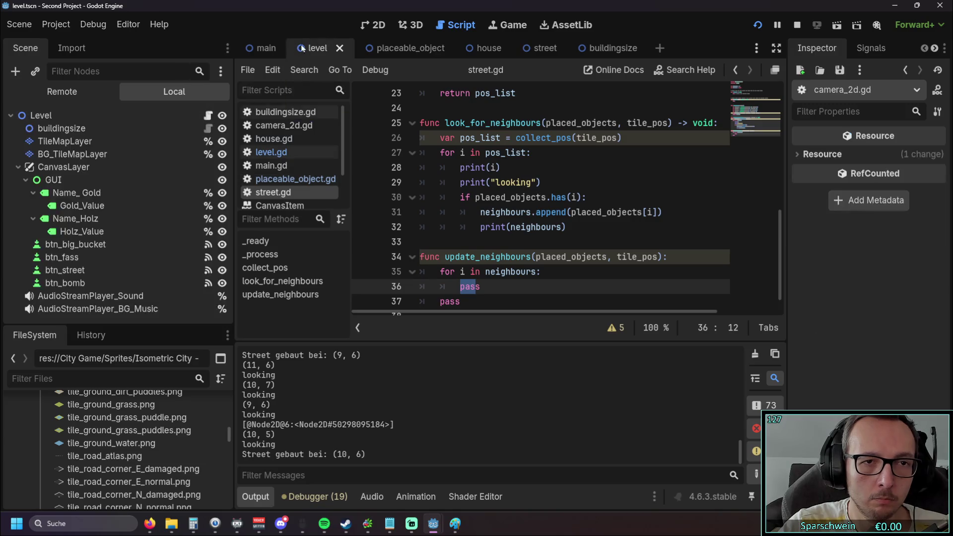
{"action": "left_click", "coordinate": [266, 48]}
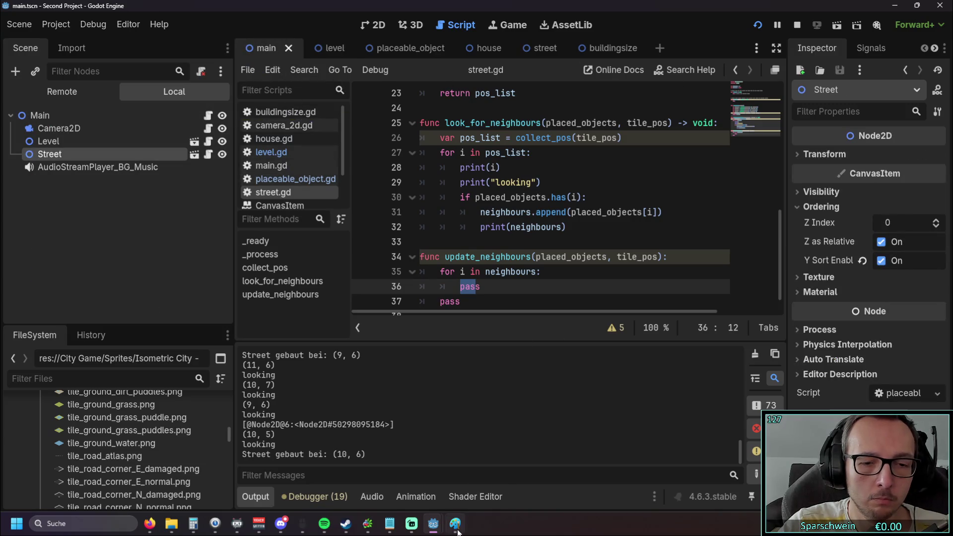
Step: Place three red houses at (6, 8), (6, 7) and (6, 6) beside the road, then close the game
{"action": "left_click", "coordinate": [455, 523]}
{"action": "left_click", "coordinate": [455, 523]}
{"action": "mouse_move", "coordinate": [439, 525]}
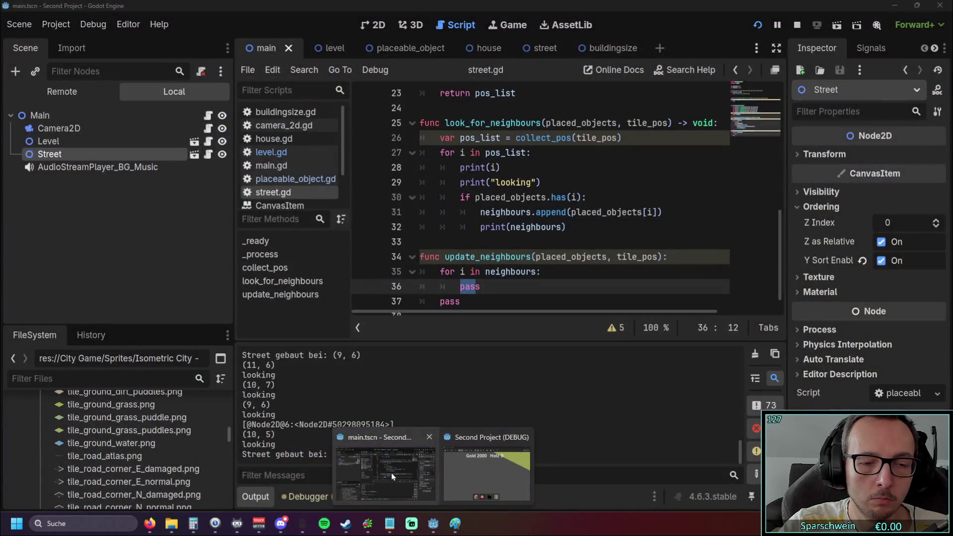
{"action": "left_click", "coordinate": [391, 472]}
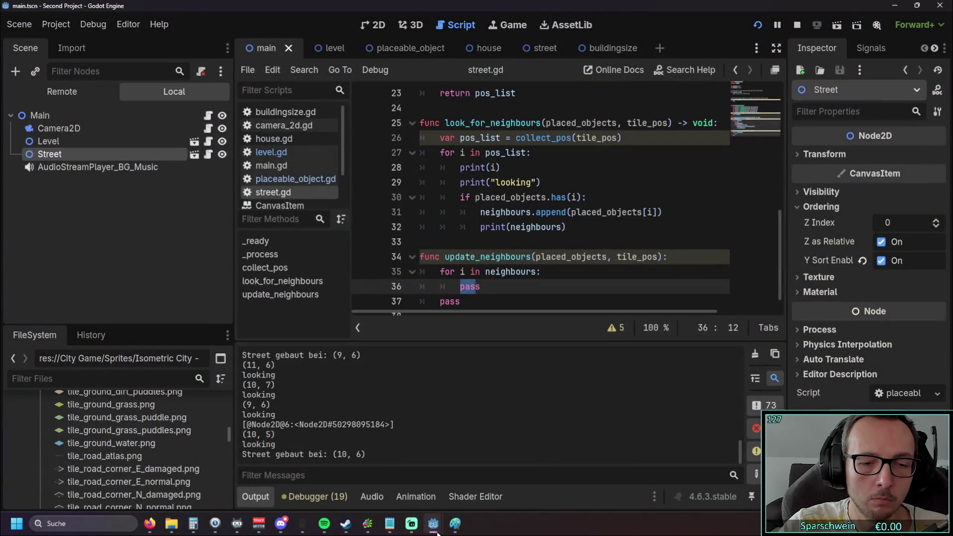
{"action": "mouse_move", "coordinate": [433, 523]}
{"action": "left_click", "coordinate": [470, 471]}
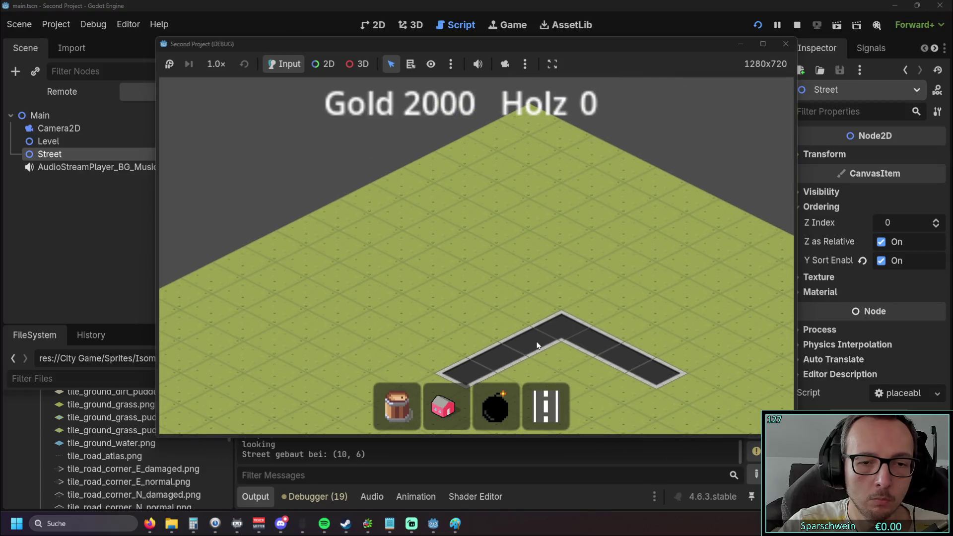
{"action": "left_click", "coordinate": [443, 406]}
{"action": "mouse_move", "coordinate": [458, 338]}
{"action": "left_mouse_down"}
{"action": "mouse_move", "coordinate": [525, 308]}
{"action": "mouse_move", "coordinate": [532, 248]}
{"action": "left_mouse_up"}
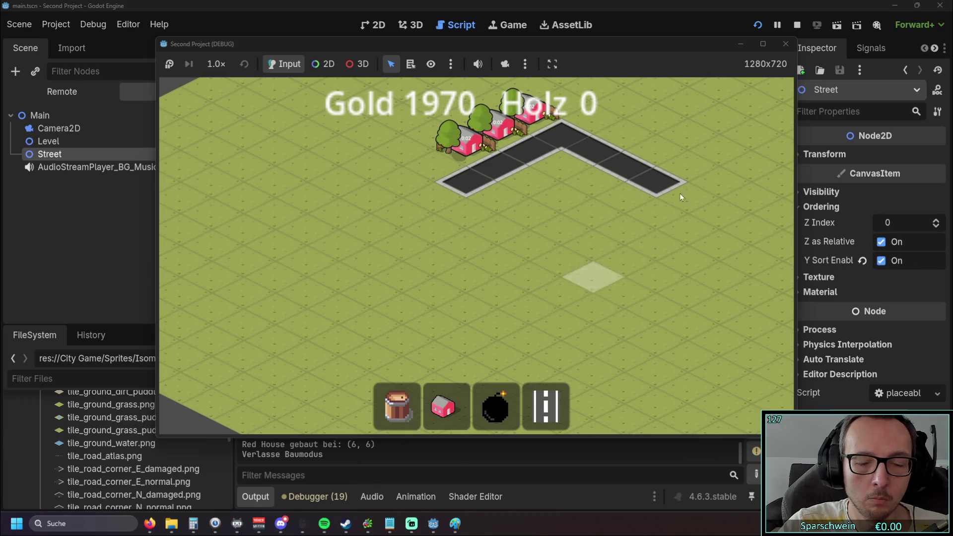
{"action": "left_click", "coordinate": [785, 43]}
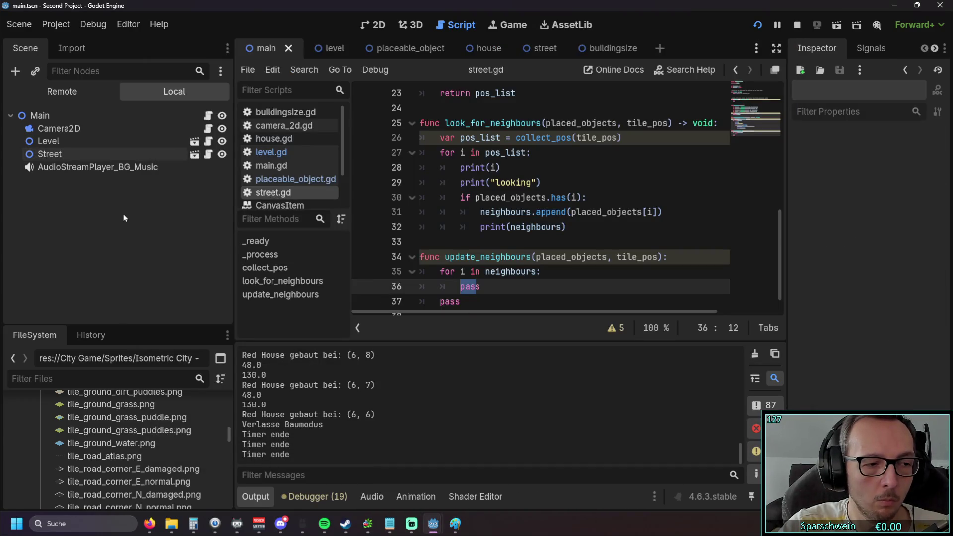
{"action": "left_click", "coordinate": [64, 50]}
{"action": "left_click", "coordinate": [30, 50]}
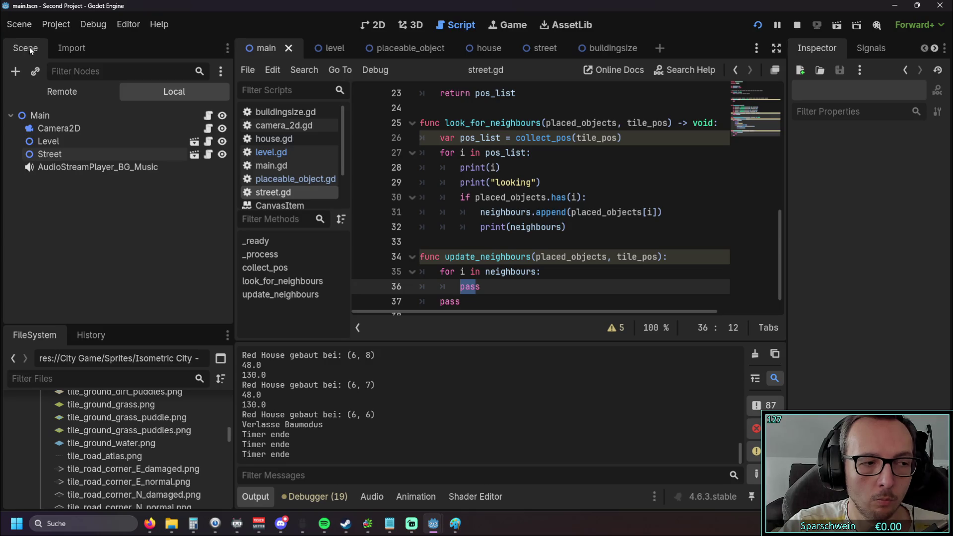
{"action": "left_click", "coordinate": [329, 48]}
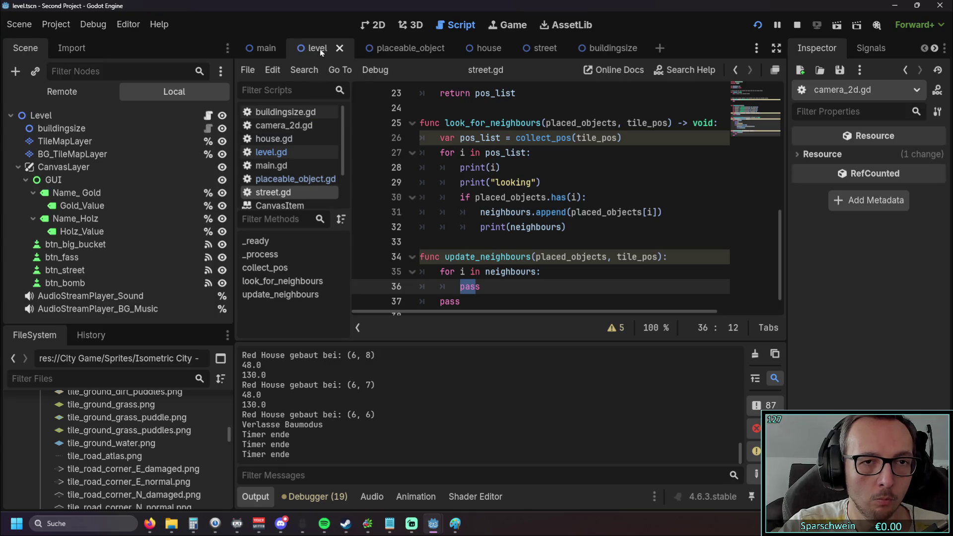
{"action": "left_click", "coordinate": [407, 47]}
{"action": "left_click", "coordinate": [263, 47]}
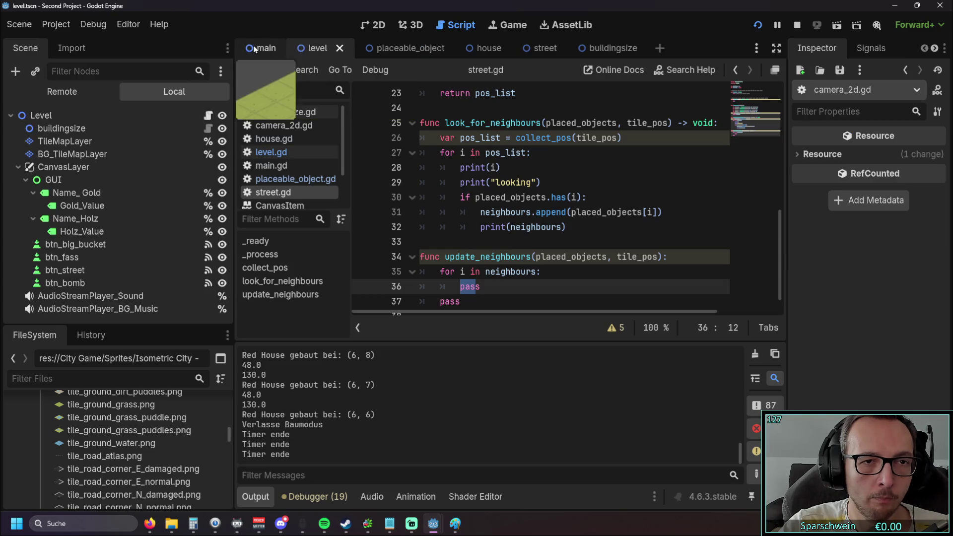
{"action": "left_click", "coordinate": [69, 49]}
{"action": "left_click", "coordinate": [22, 49]}
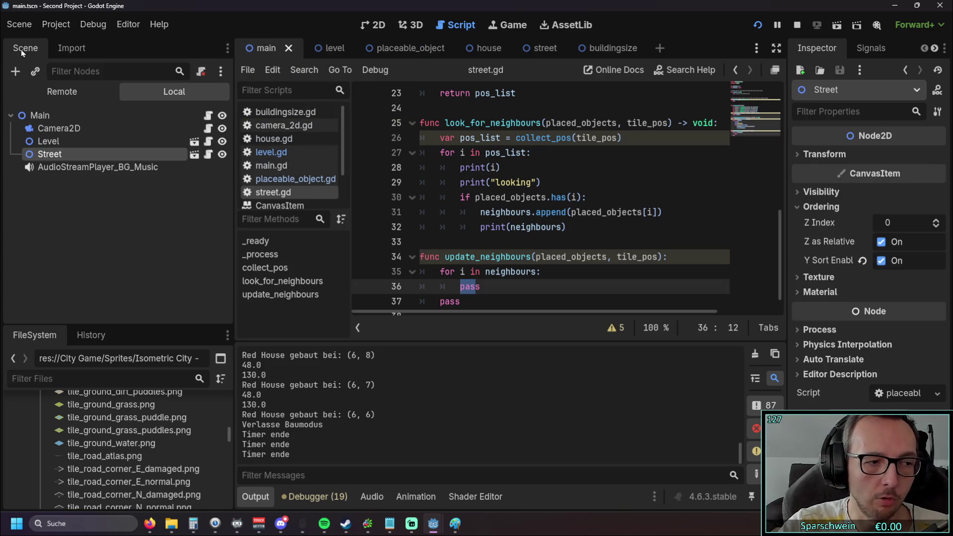
{"action": "left_click", "coordinate": [329, 47]}
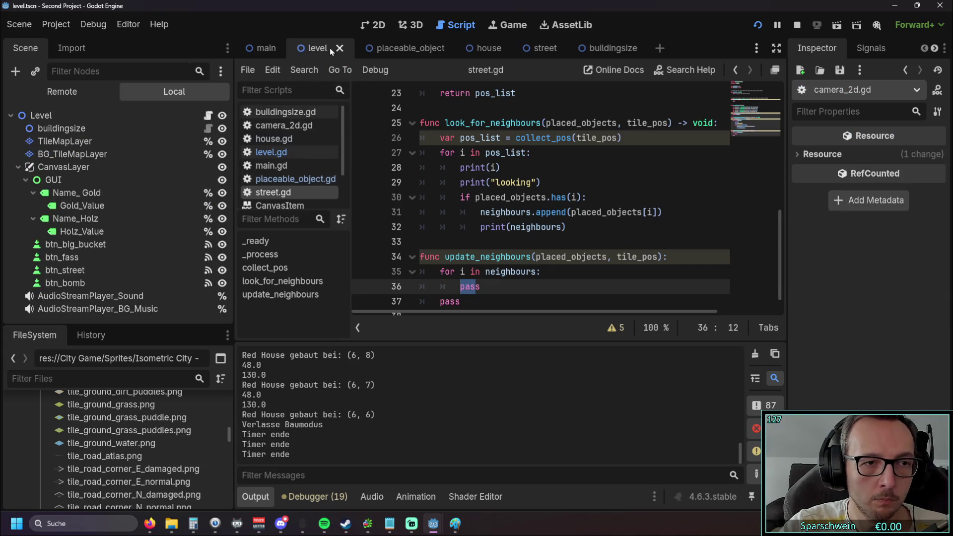
{"action": "left_click", "coordinate": [392, 48]}
{"action": "left_click", "coordinate": [484, 48]}
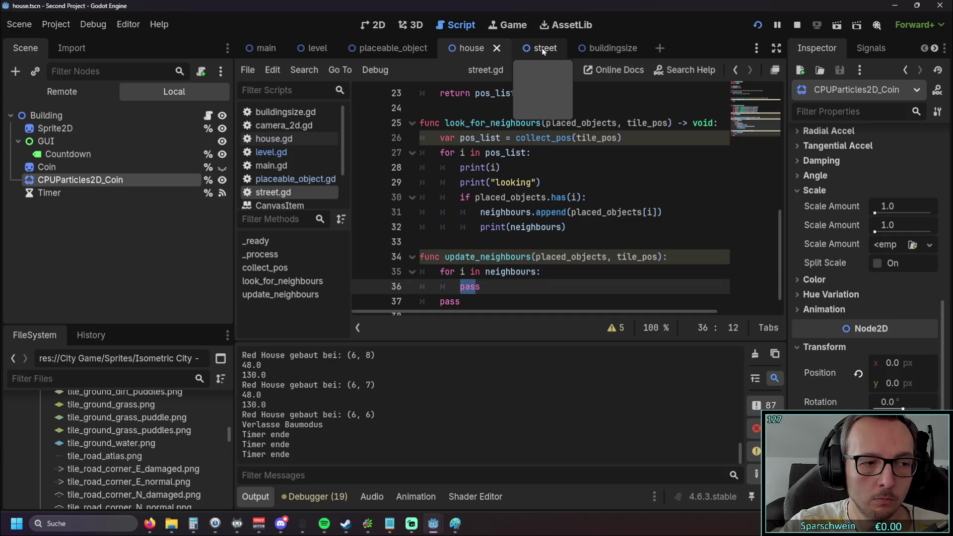
{"action": "left_click", "coordinate": [543, 48]}
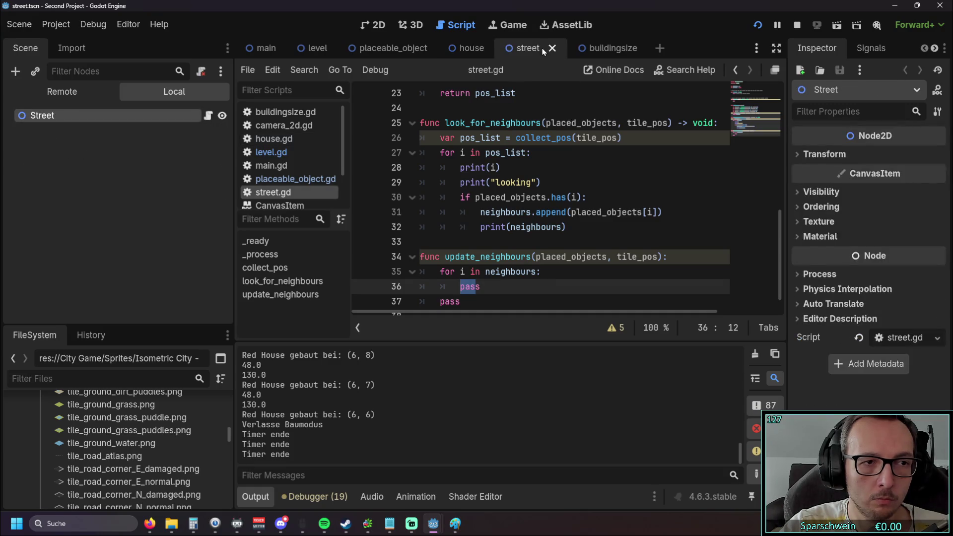
{"action": "left_click", "coordinate": [598, 50]}
{"action": "left_click", "coordinate": [266, 48]}
{"action": "left_click", "coordinate": [71, 48]}
{"action": "left_click", "coordinate": [30, 49]}
{"action": "left_click", "coordinate": [323, 49]}
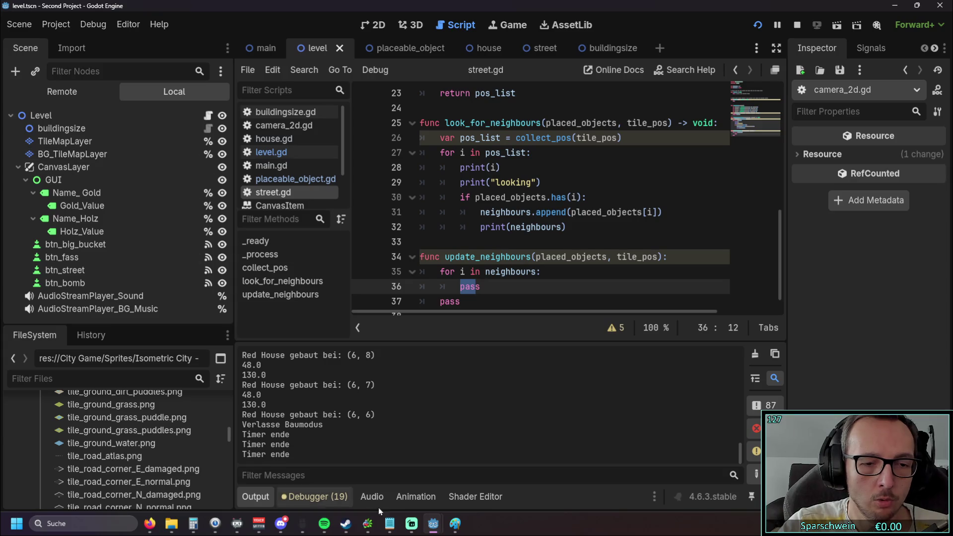
{"action": "mouse_move", "coordinate": [434, 526]}
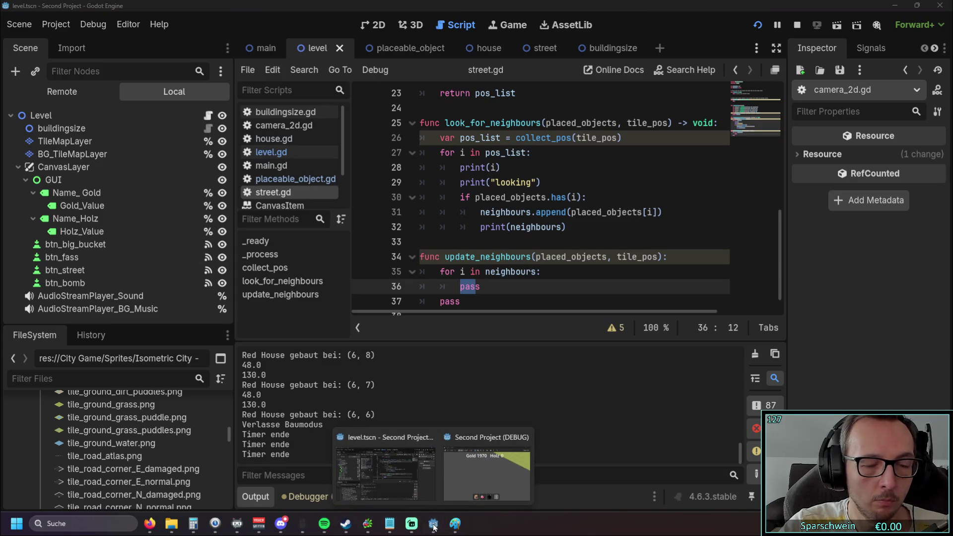
{"action": "left_click", "coordinate": [227, 48]}
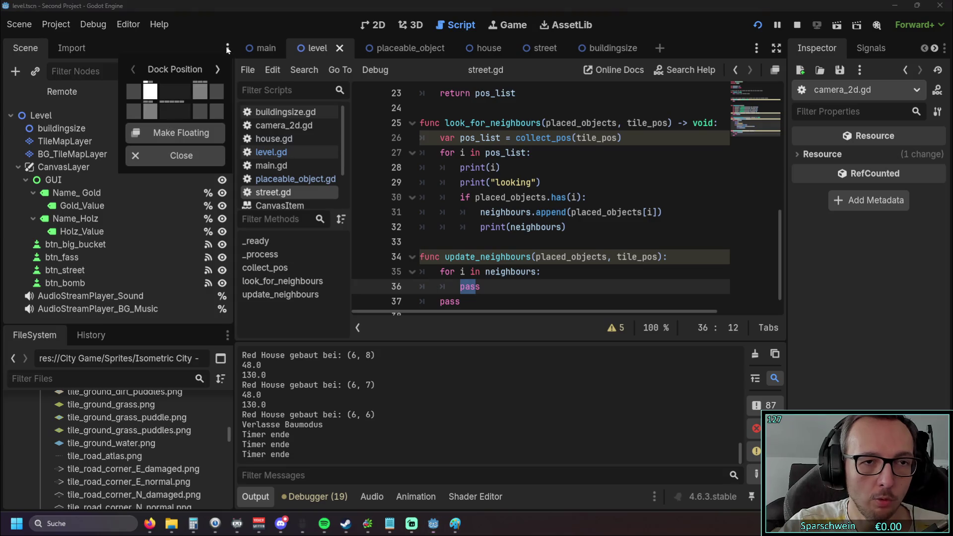
{"action": "left_click", "coordinate": [227, 48]}
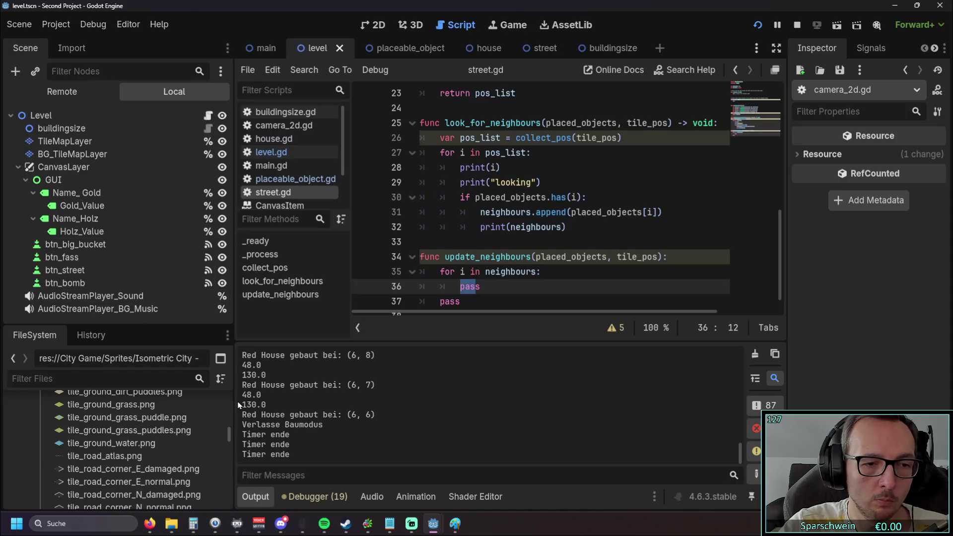
{"action": "left_click_drag", "start_coordinate": [230, 436], "coordinate": [230, 392]}
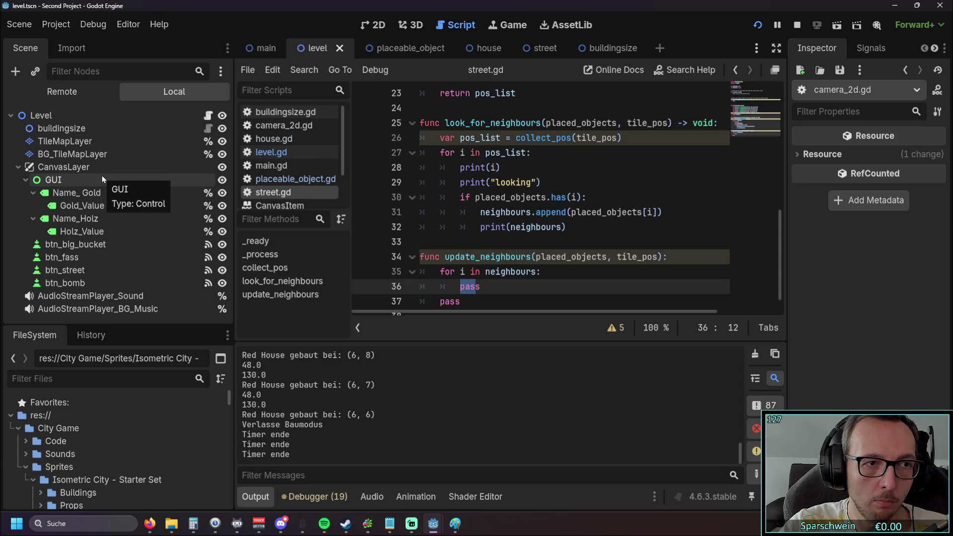
Step: In the Remote scene tree expand Main and Level to list placed Street nodes, then return to the game
{"action": "left_click", "coordinate": [70, 91]}
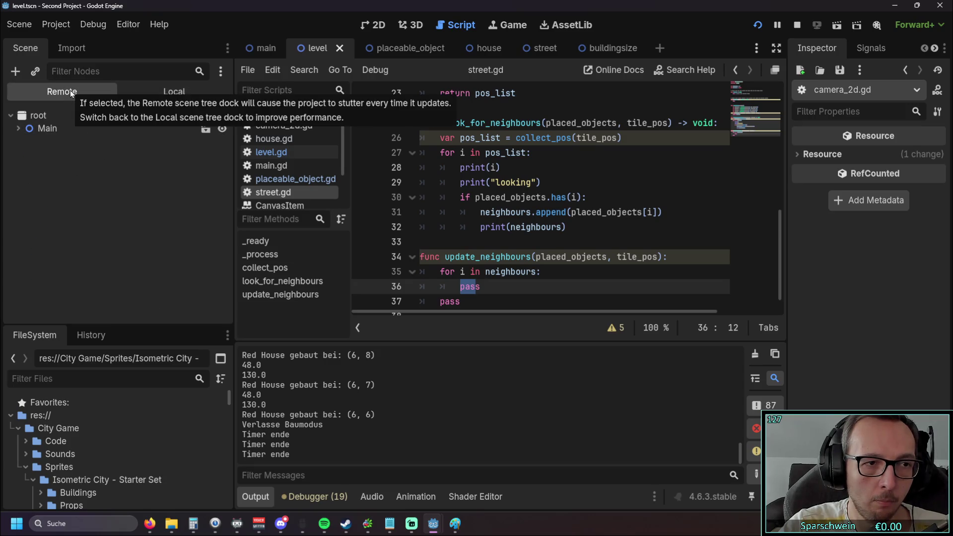
{"action": "left_click", "coordinate": [17, 128]}
{"action": "left_click", "coordinate": [24, 153]}
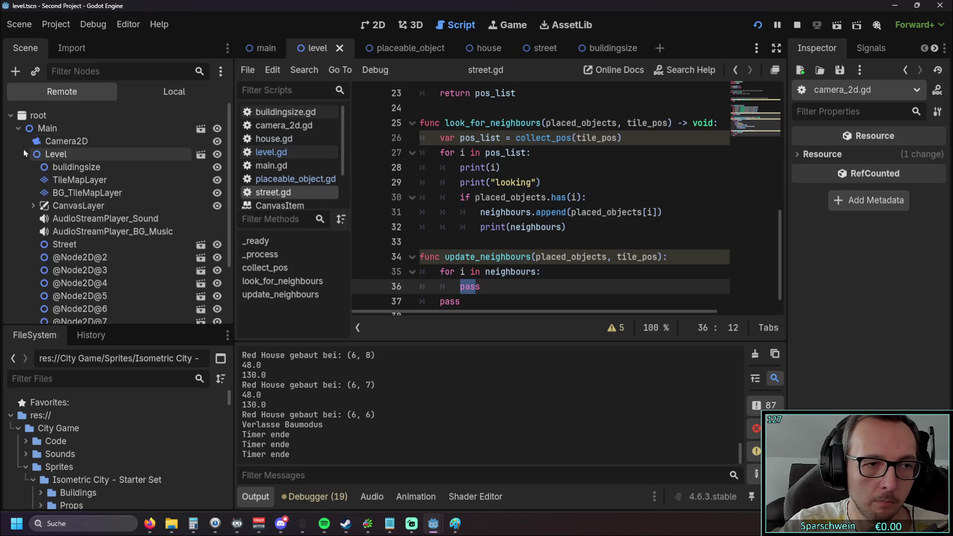
{"action": "scroll", "coordinate": [21, 162], "scroll_direction": "down", "scroll_amount": 3}
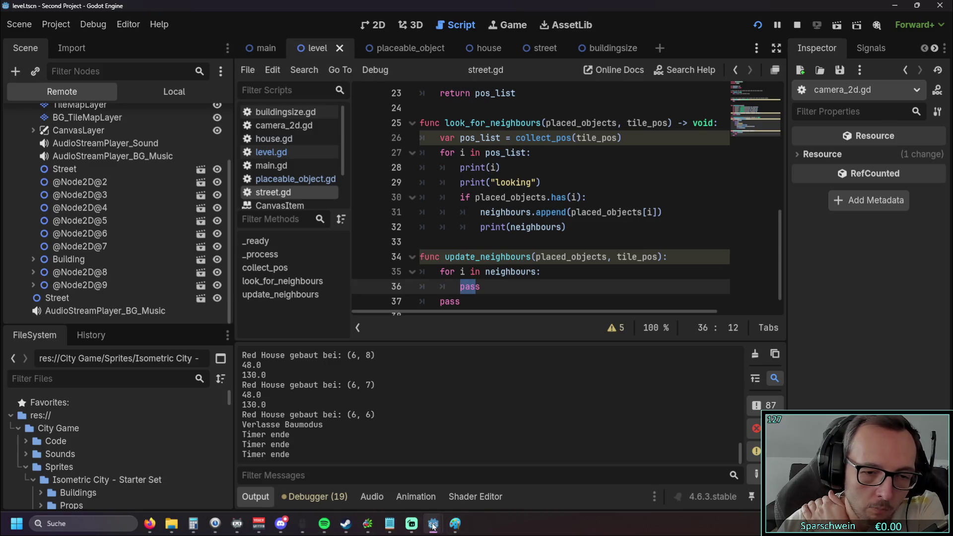
{"action": "mouse_move", "coordinate": [433, 524]}
{"action": "left_click", "coordinate": [445, 465]}
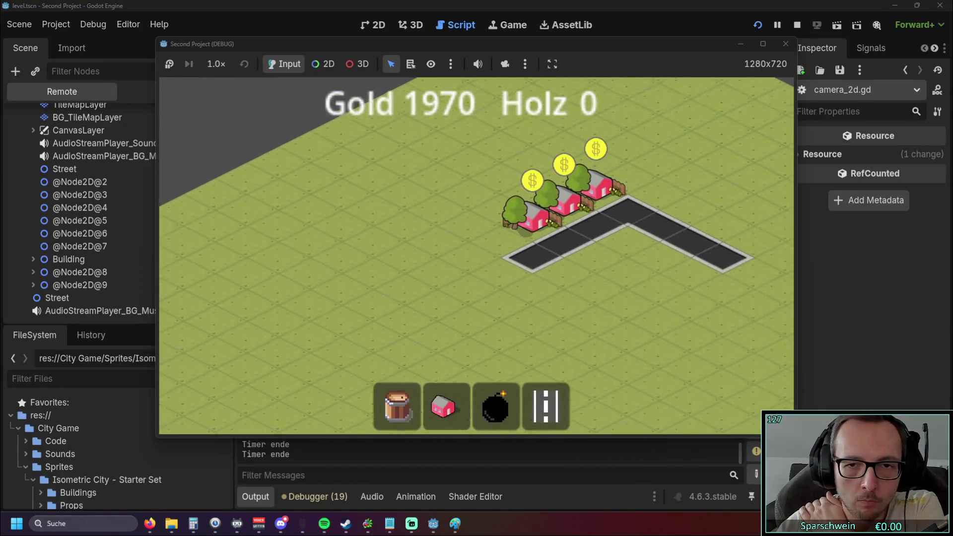
Step: Drag a new street run across the grass in the game
{"action": "left_click", "coordinate": [544, 408]}
{"action": "left_click_drag", "start_coordinate": [380, 179], "coordinate": [455, 211]}
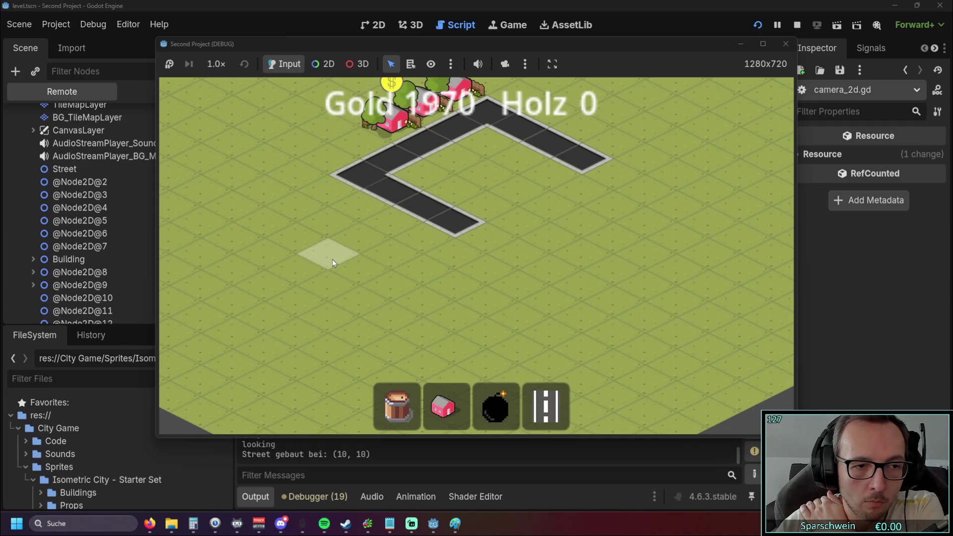
{"action": "key", "text": "alt+Tab"}
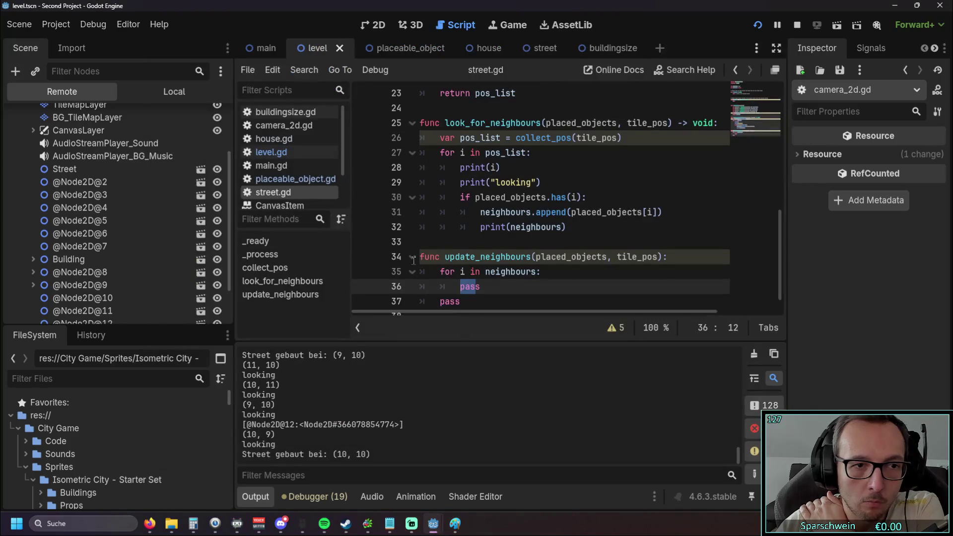
{"action": "left_click", "coordinate": [89, 247]}
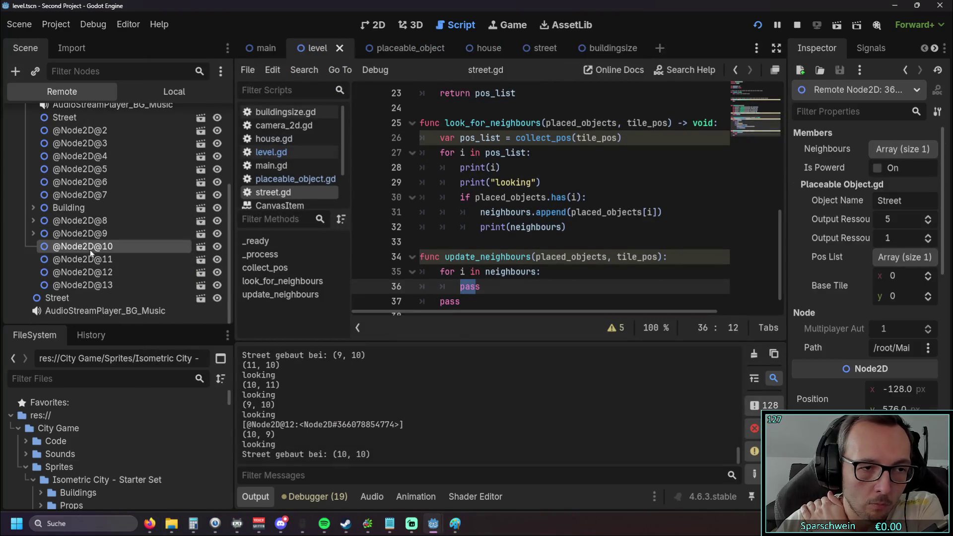
{"action": "left_click", "coordinate": [33, 233]}
{"action": "left_click", "coordinate": [31, 231]}
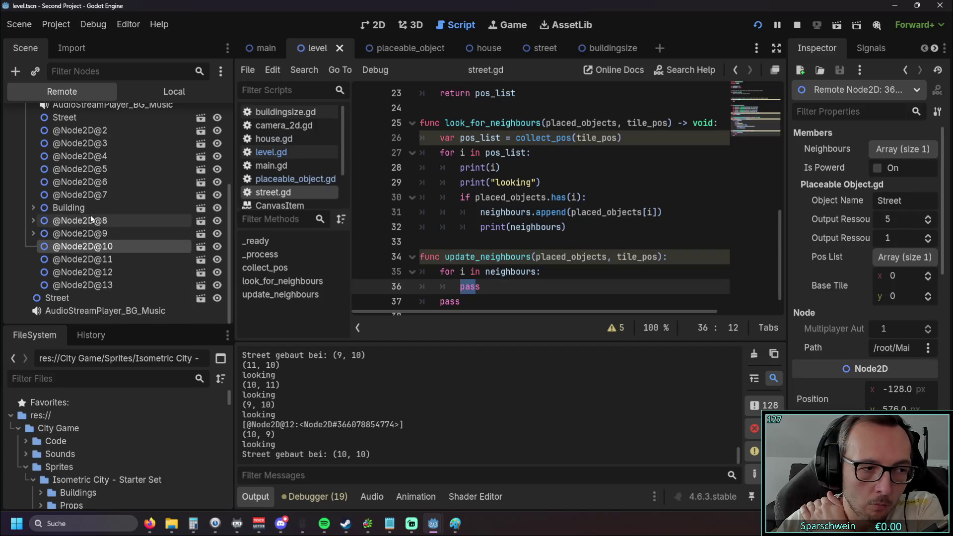
{"action": "scroll", "coordinate": [109, 216], "scroll_direction": "down", "scroll_amount": 2}
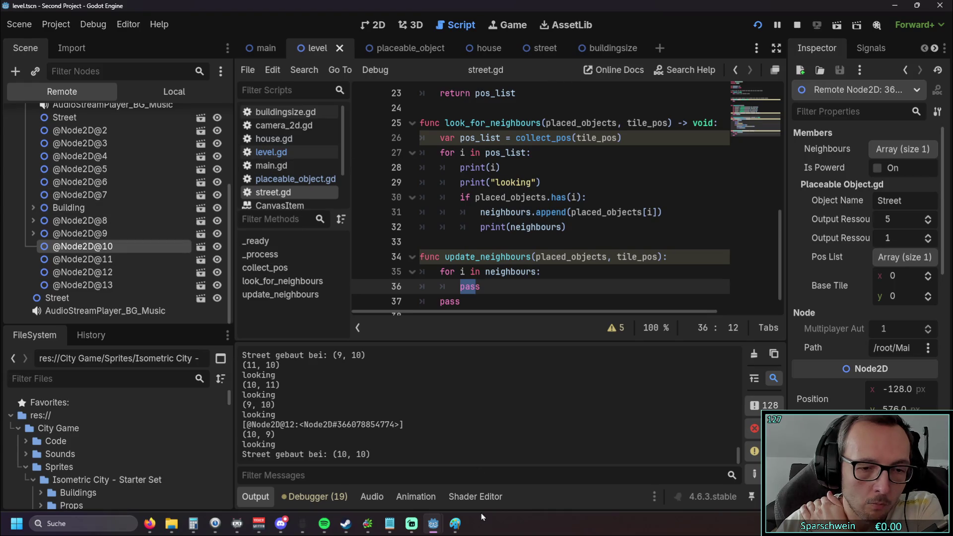
{"action": "mouse_move", "coordinate": [433, 523]}
{"action": "left_click", "coordinate": [521, 441]}
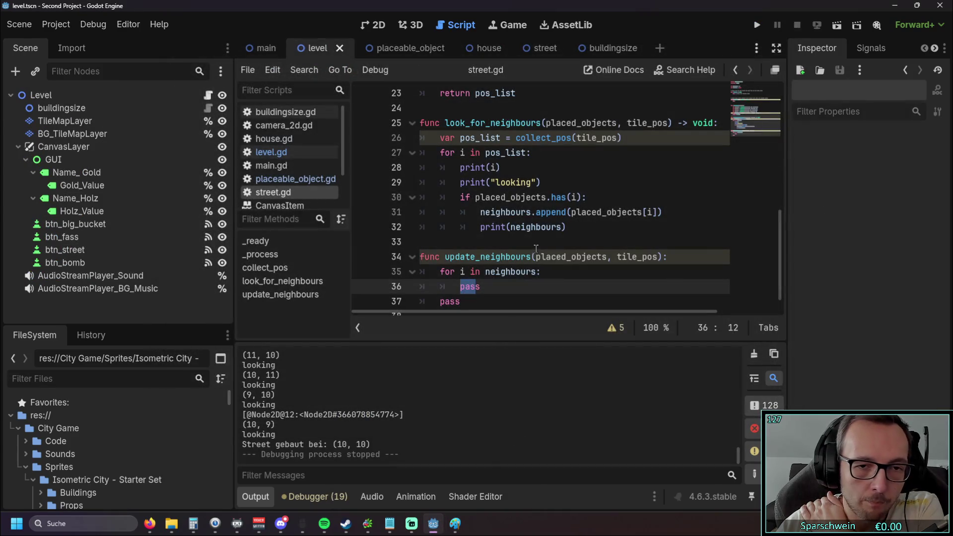
Step: Rename the loop variable on line 27 of look_for_neighbours to pos
{"action": "scroll", "coordinate": [527, 237], "scroll_direction": "down", "scroll_amount": 1}
{"action": "left_click", "coordinate": [538, 226]}
{"action": "scroll", "coordinate": [535, 221], "scroll_direction": "up", "scroll_amount": 3}
{"action": "scroll", "coordinate": [518, 211], "scroll_direction": "up", "scroll_amount": 3}
{"action": "scroll", "coordinate": [514, 207], "scroll_direction": "down", "scroll_amount": 3}
{"action": "left_click_drag", "start_coordinate": [484, 182], "coordinate": [501, 182]}
{"action": "key", "text": "ctrl+c"}
{"action": "double_click", "coordinate": [462, 183]}
{"action": "key", "text": "ctrl+v"}
Step: Replace the remaining i references with pos in print(i), has(i) and placed_objects[i]
{"action": "left_click", "coordinate": [492, 197]}
{"action": "double_click", "coordinate": [493, 197]}
{"action": "key", "text": "ctrl+v"}
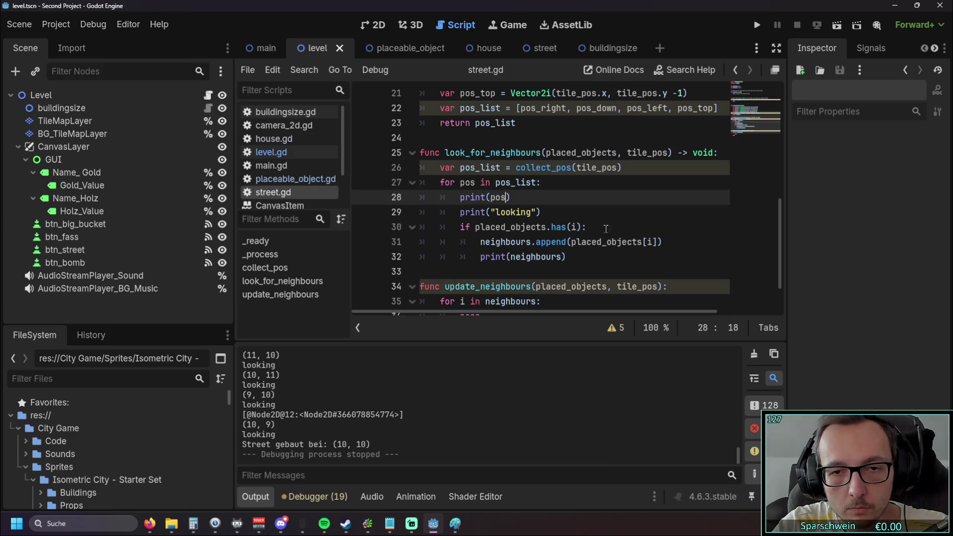
{"action": "double_click", "coordinate": [574, 227]}
{"action": "key", "text": "ctrl+v"}
{"action": "double_click", "coordinate": [648, 242]}
{"action": "key", "text": "ctrl+v"}
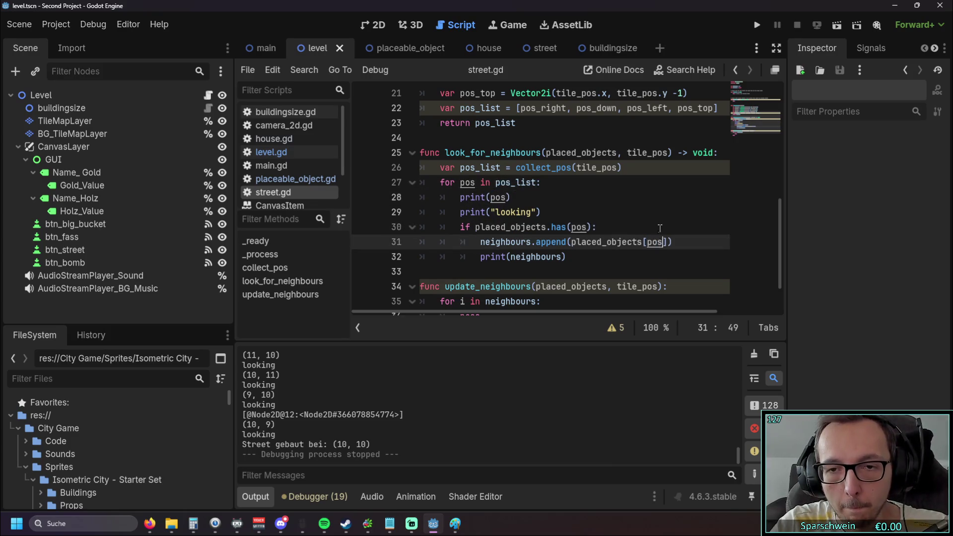
{"action": "left_click", "coordinate": [654, 211]}
{"action": "scroll", "coordinate": [579, 210], "scroll_direction": "up", "scroll_amount": 2}
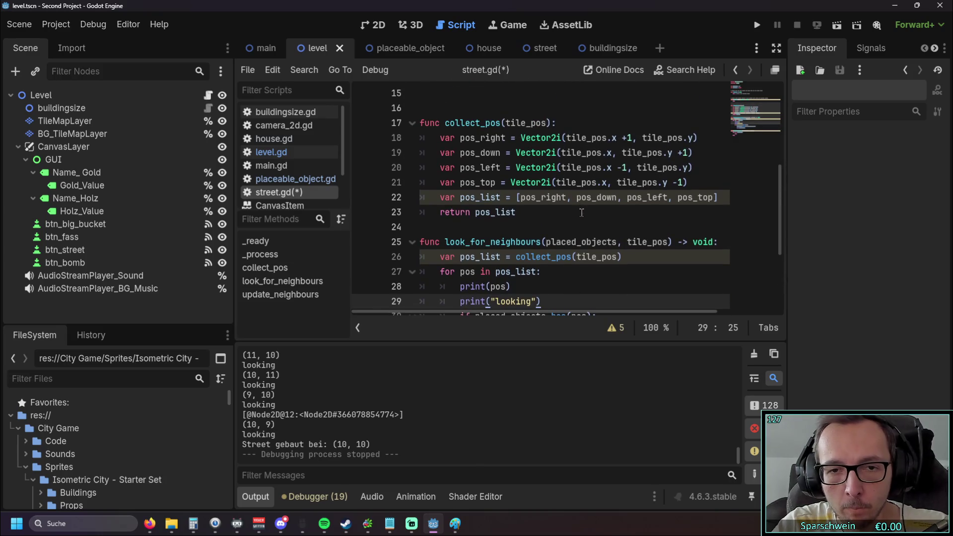
{"action": "scroll", "coordinate": [580, 210], "scroll_direction": "down", "scroll_amount": 3}
Step: Rename the loop variable in update_neighbours to neighbour
{"action": "left_click", "coordinate": [495, 256]}
{"action": "double_click", "coordinate": [494, 257]}
{"action": "key", "text": "Down"}
{"action": "left_click_drag", "start_coordinate": [486, 257], "coordinate": [531, 257]}
{"action": "key", "text": "ctrl+c"}
{"action": "double_click", "coordinate": [462, 257]}
{"action": "key", "text": "ctrl+v"}
Step: Delete the print(neighbours), pos and looking debug print lines from the script
{"action": "left_click", "coordinate": [516, 281]}
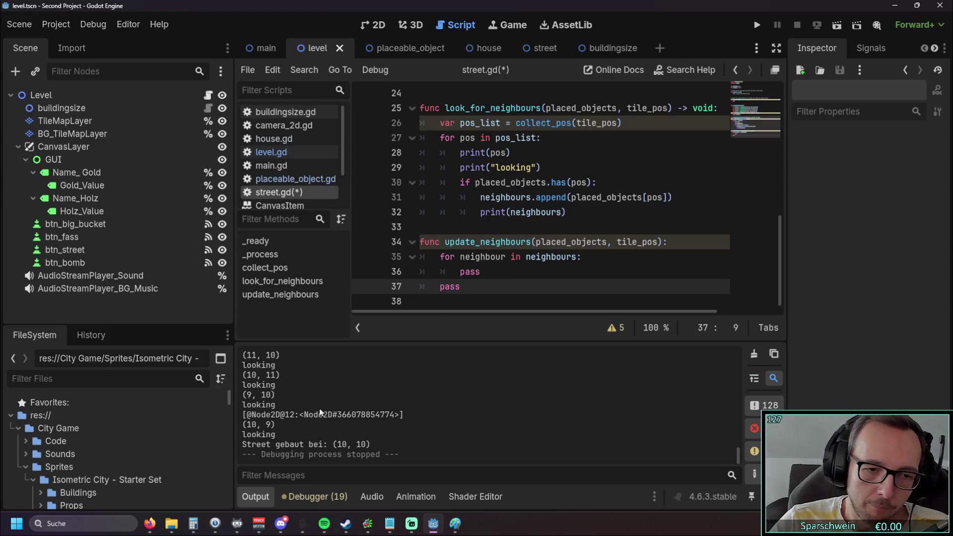
{"action": "double_click", "coordinate": [478, 272]}
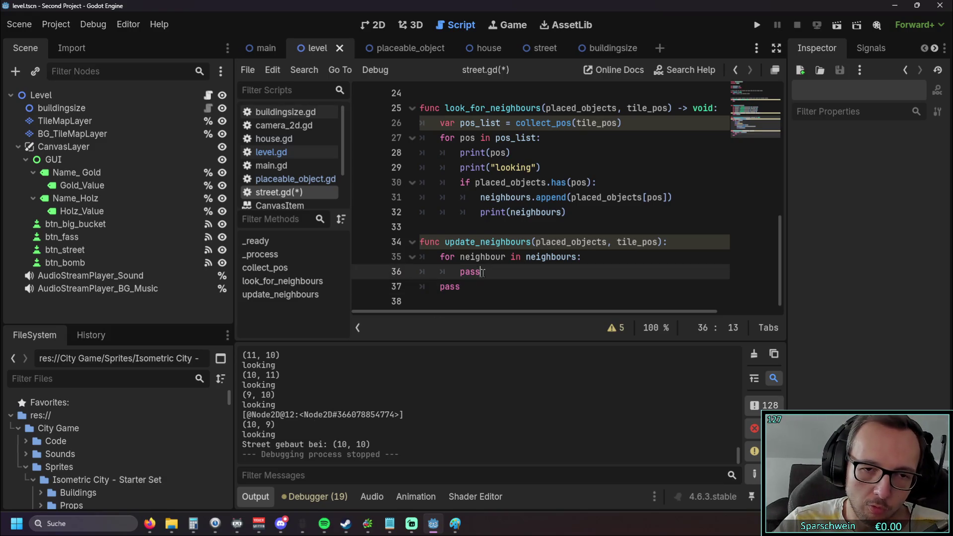
{"action": "key", "text": "Down"}
{"action": "double_click", "coordinate": [478, 273]}
{"action": "double_click", "coordinate": [496, 271]}
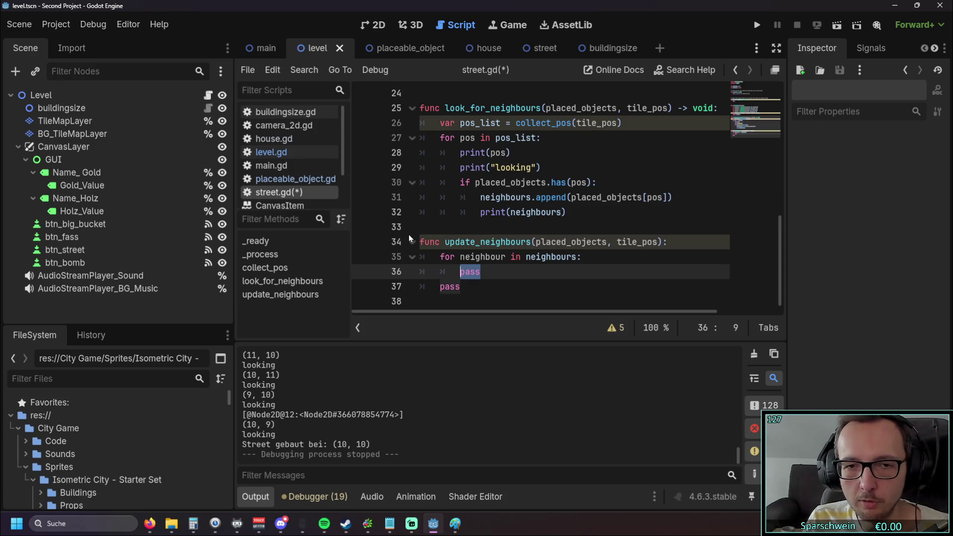
{"action": "left_click_drag", "start_coordinate": [566, 212], "coordinate": [420, 213]}
{"action": "key", "text": "BackSpace"}
{"action": "key", "text": "BackSpace"}
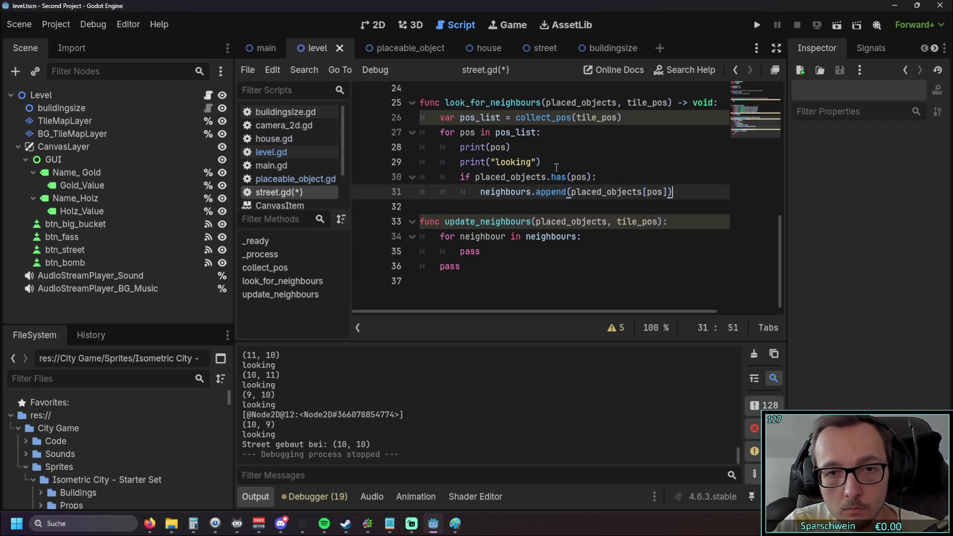
{"action": "left_click_drag", "start_coordinate": [541, 162], "coordinate": [419, 146]}
{"action": "key", "text": "BackSpace"}
{"action": "key", "text": "BackSpace"}
{"action": "left_click", "coordinate": [515, 220]}
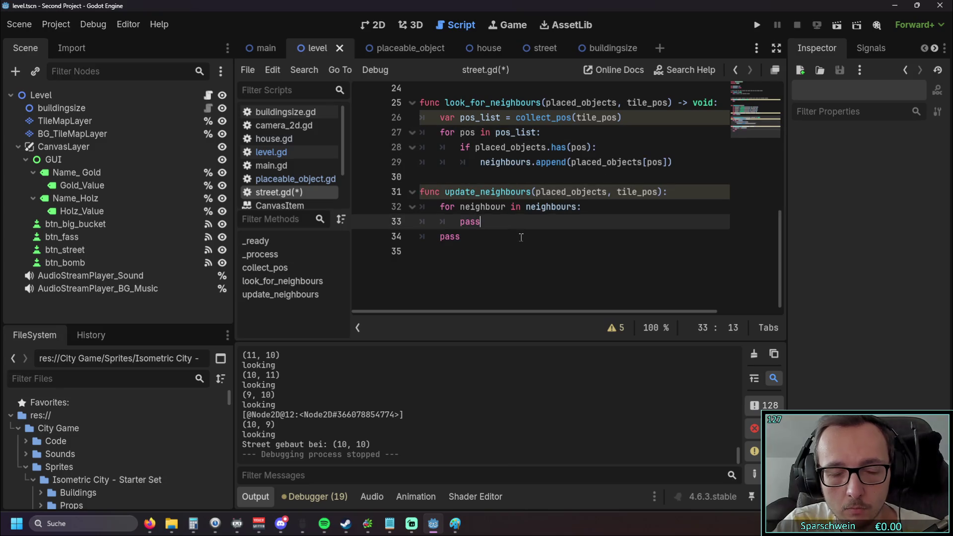